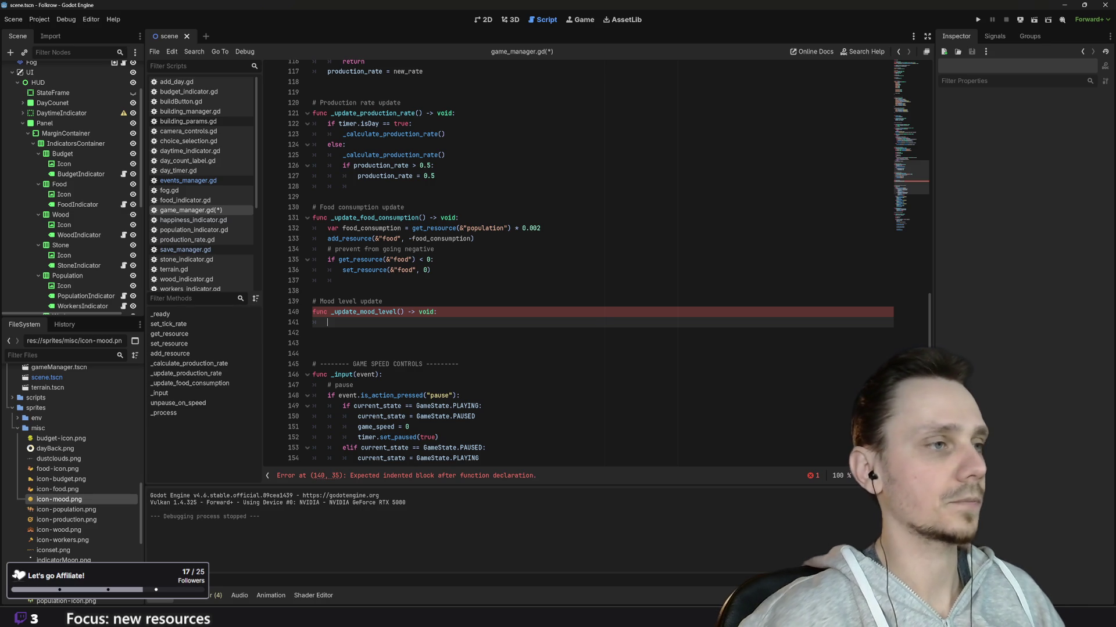
Start _update_mood_level with if get_resource(&"food") < 1: and an indented line beneath it
text(if)
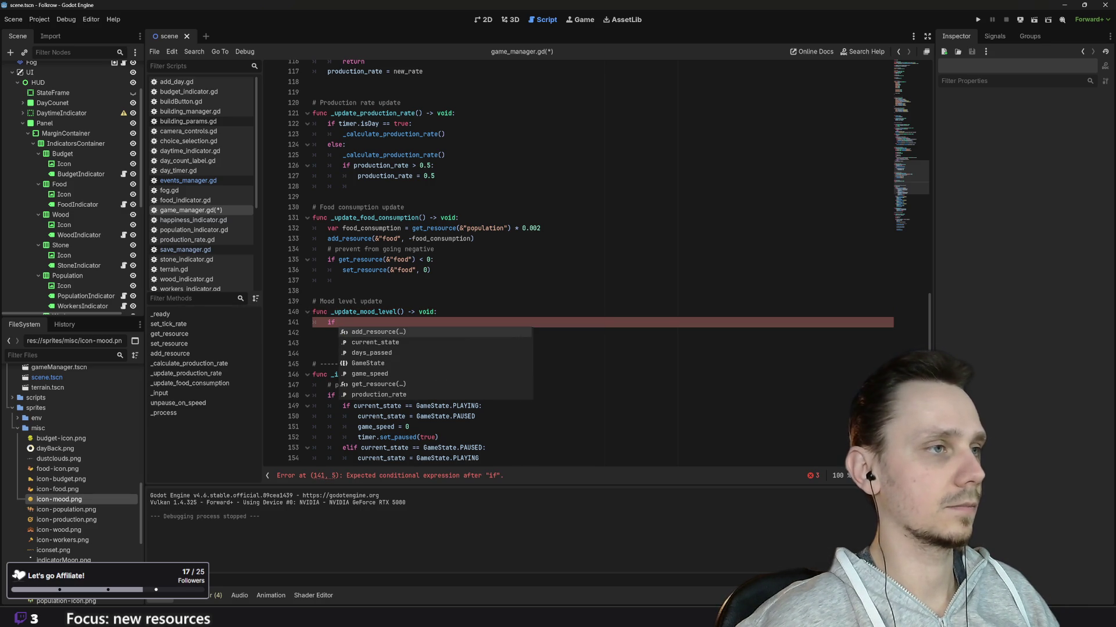
drag(338, 260, 434, 259)
key(ctrl+c)
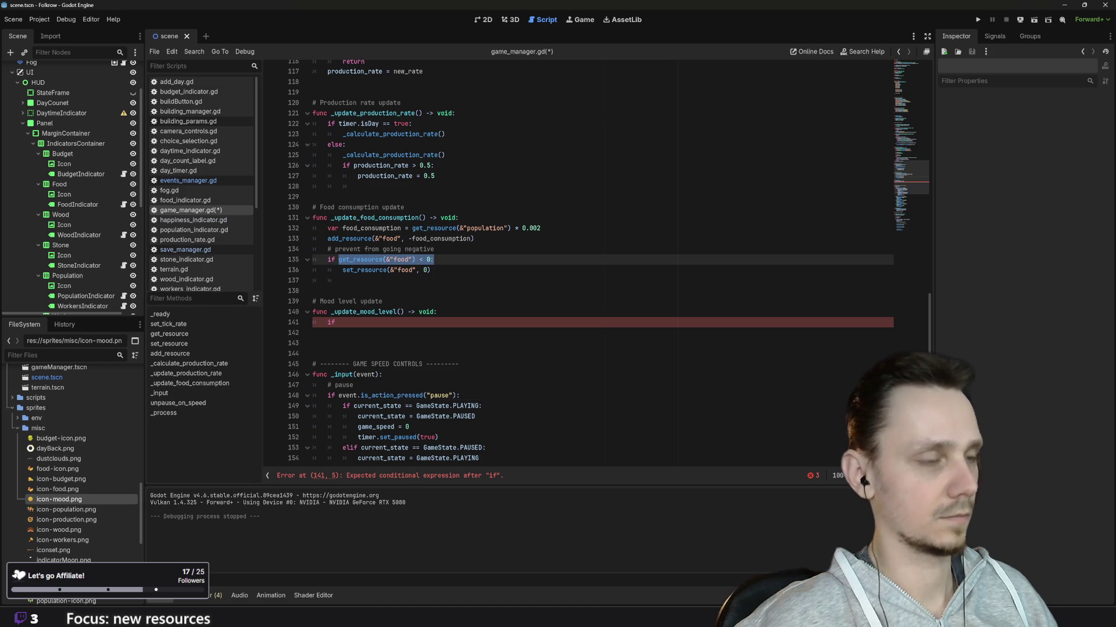
click(338, 323)
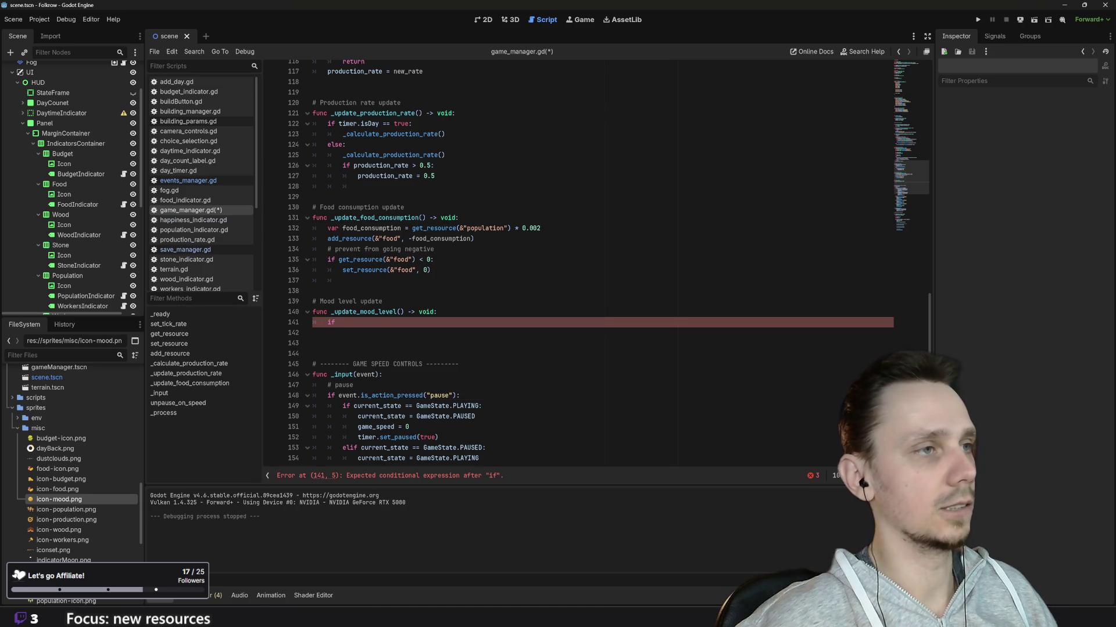
key(ctrl+v)
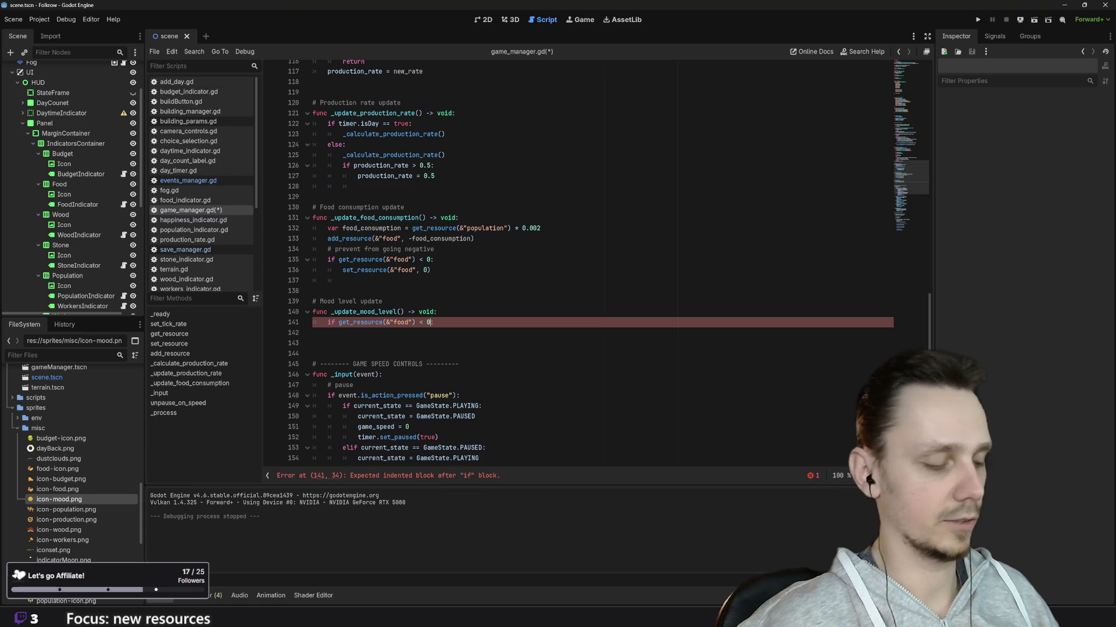
key(BackSpace)
text(1:)
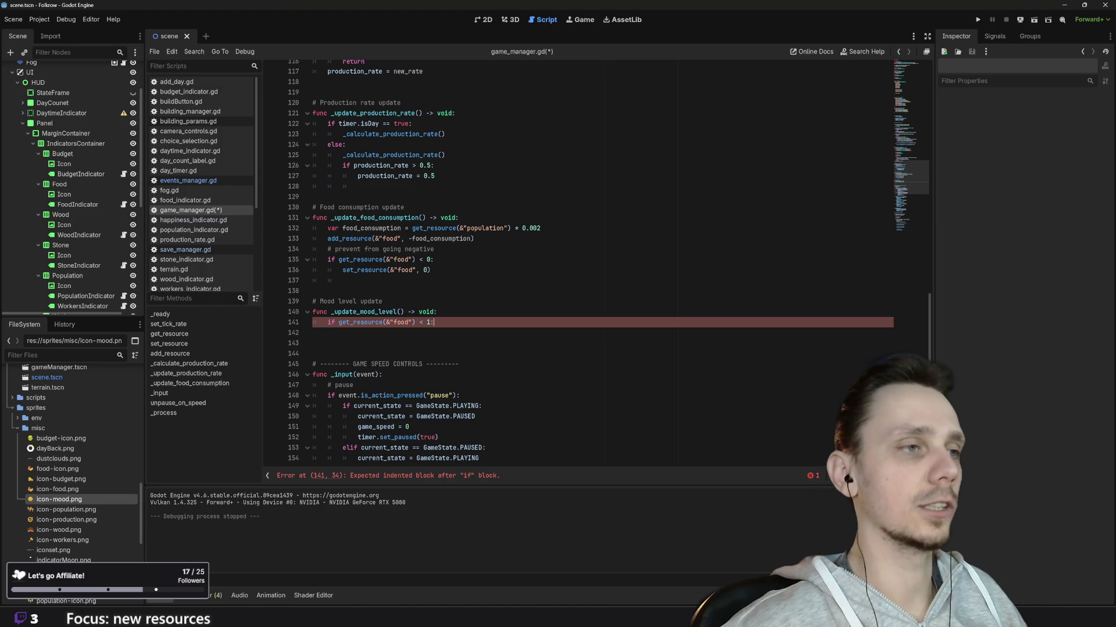
key(Return)
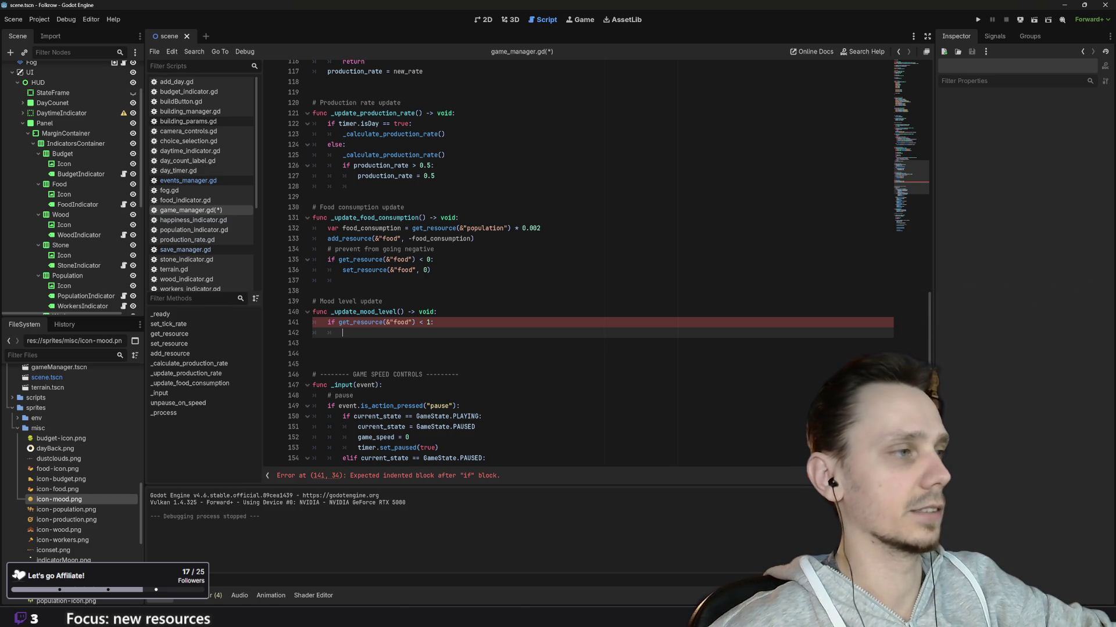
scroll(581, 261, up, 6)
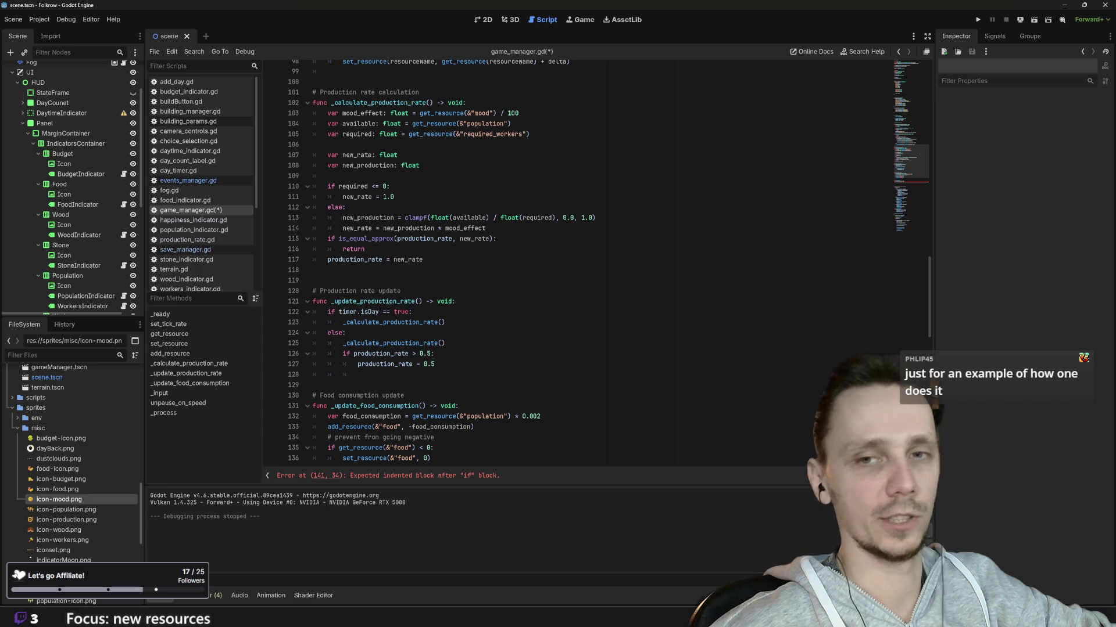
scroll(581, 262, down, 4)
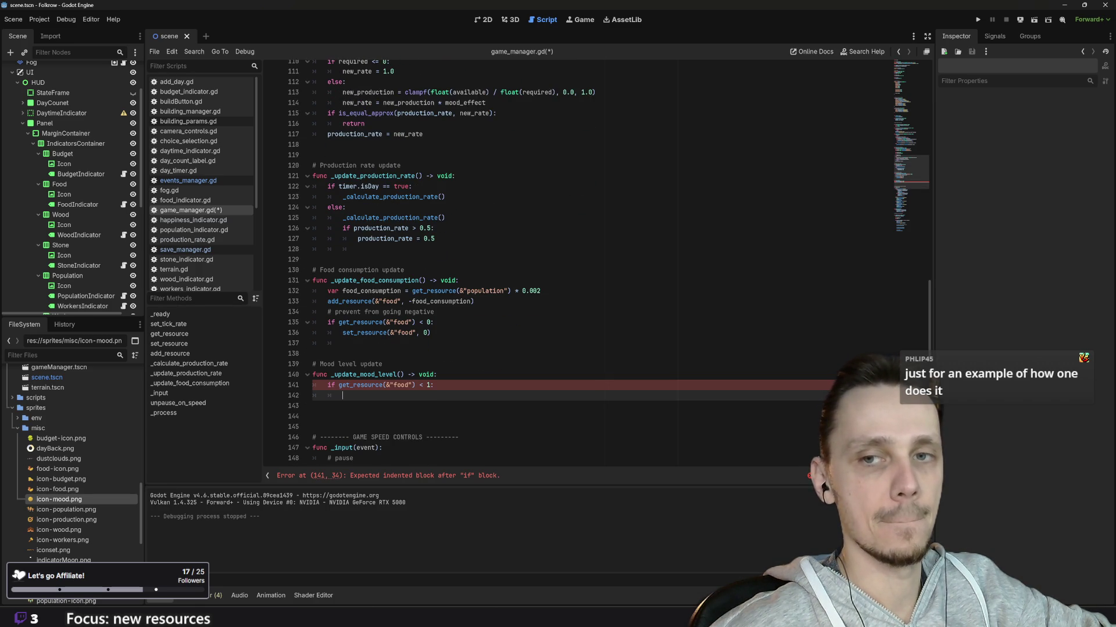
scroll(581, 261, down, 1)
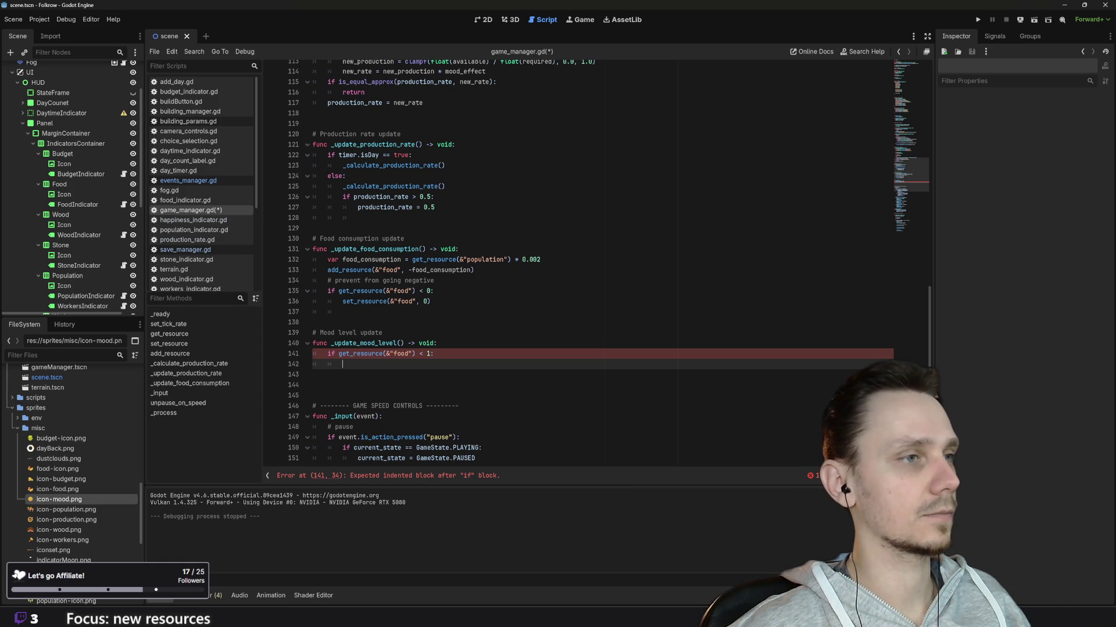
drag(343, 301, 431, 301)
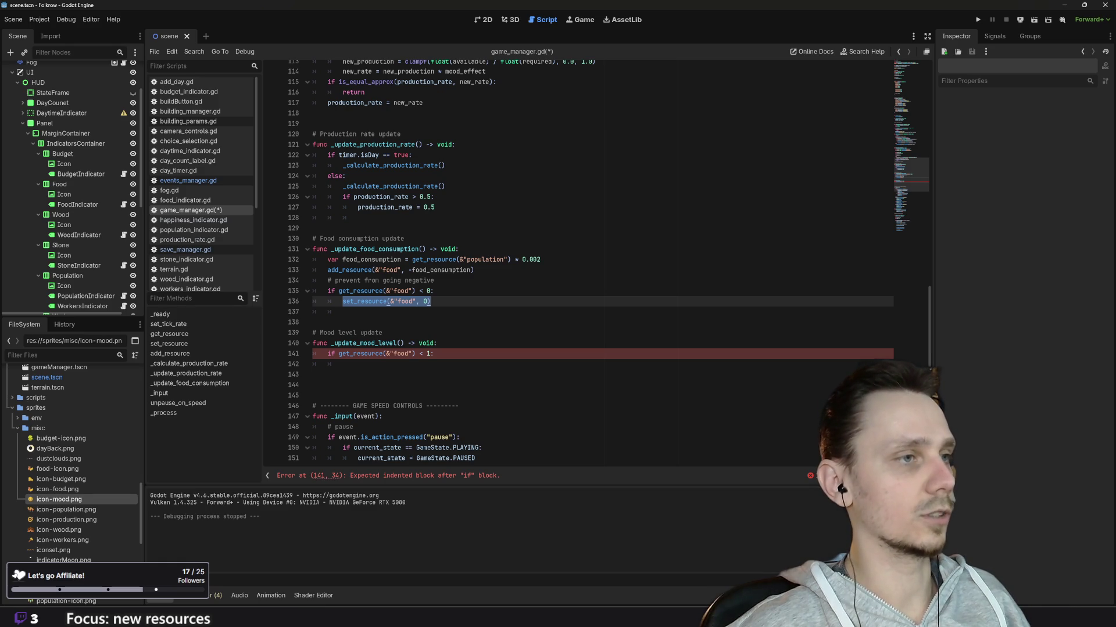
Insert var initial_mood = get_resource(&"mood") above the food check, then return to its empty block
drag(415, 290, 338, 291)
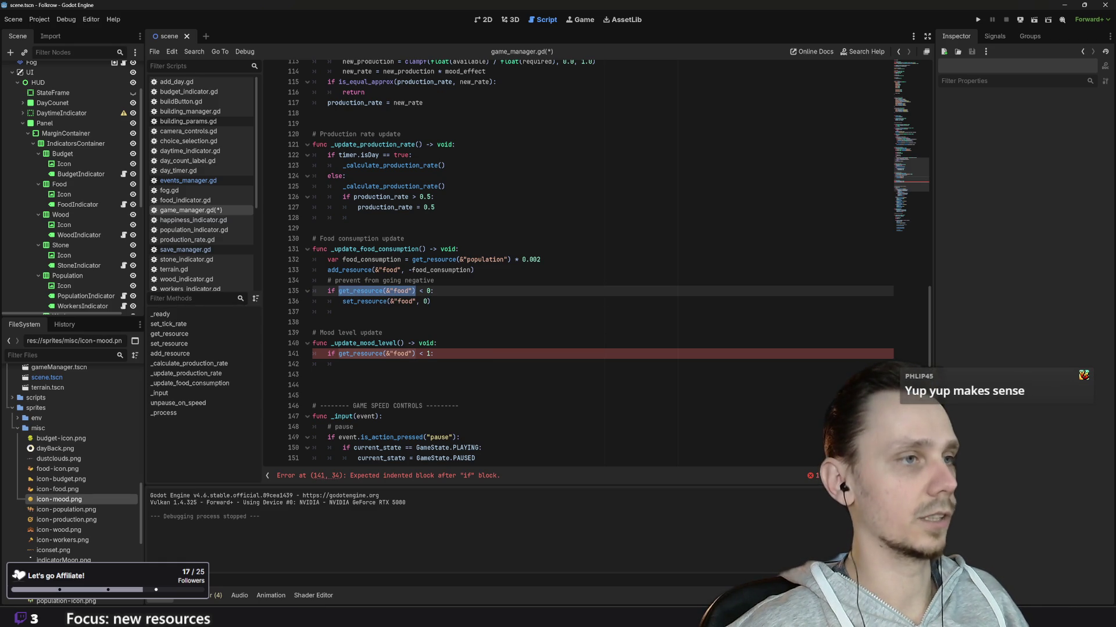
click(383, 333)
click(437, 343)
key(Return)
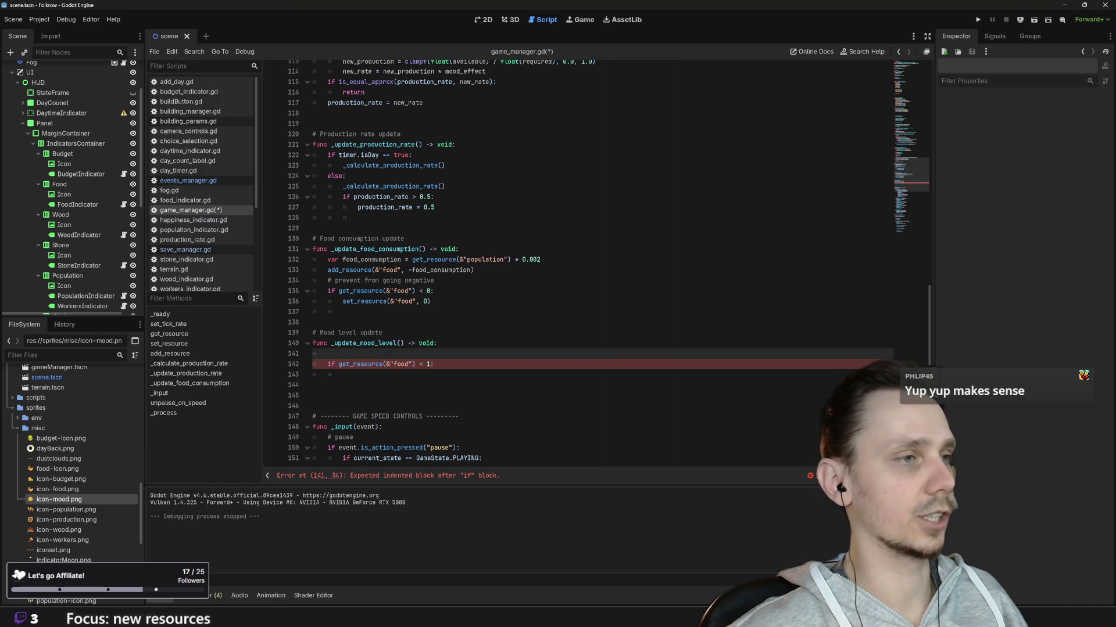
text(va)
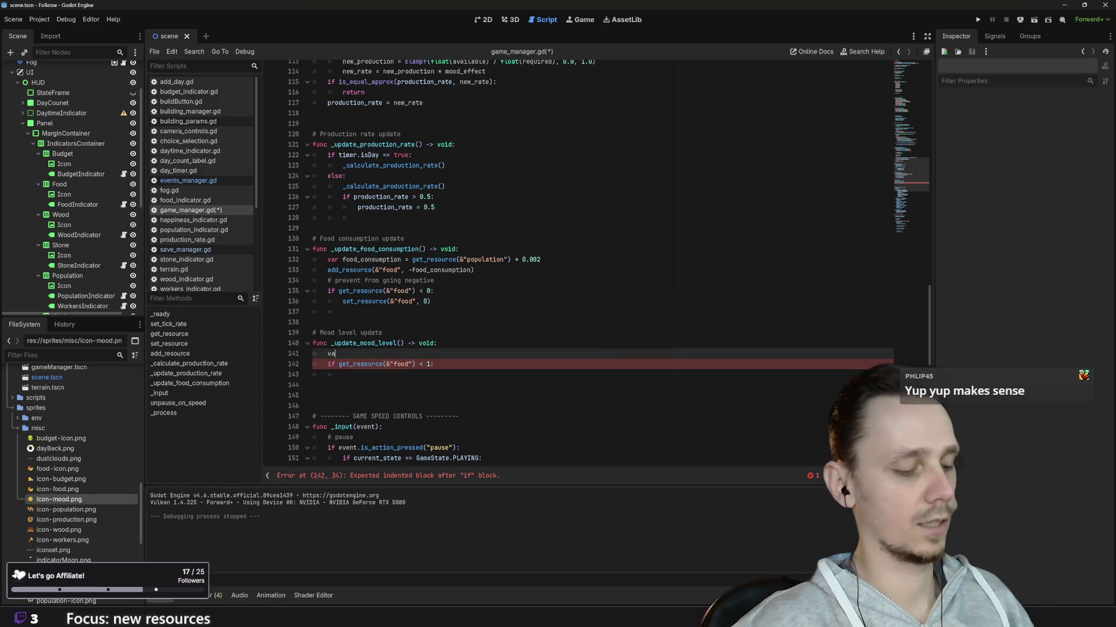
text(r in)
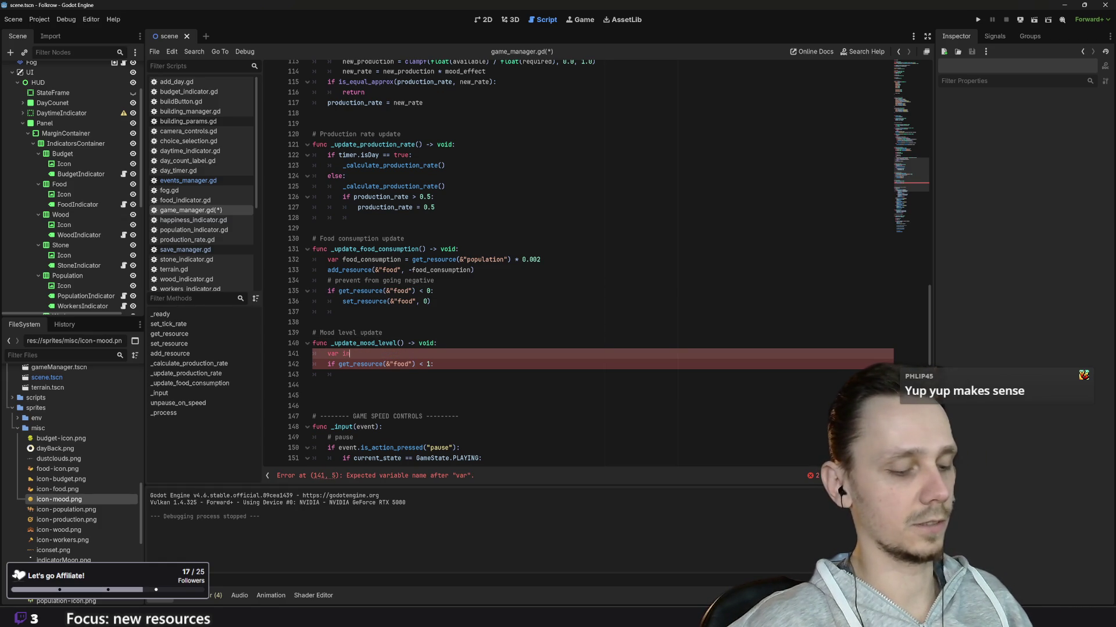
text(itial_)
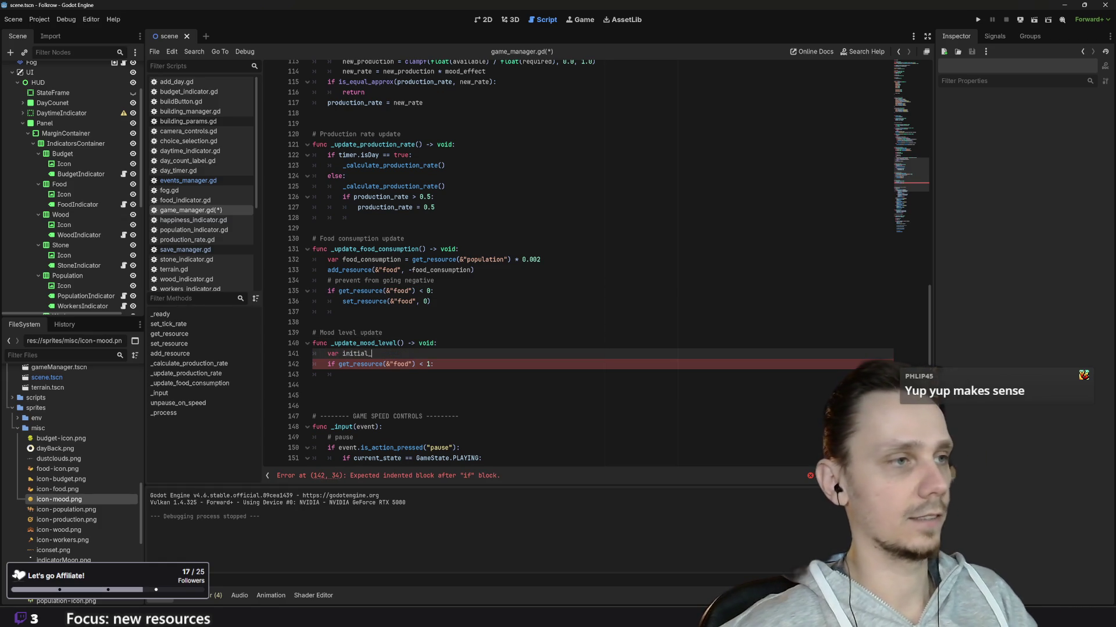
text(mood)
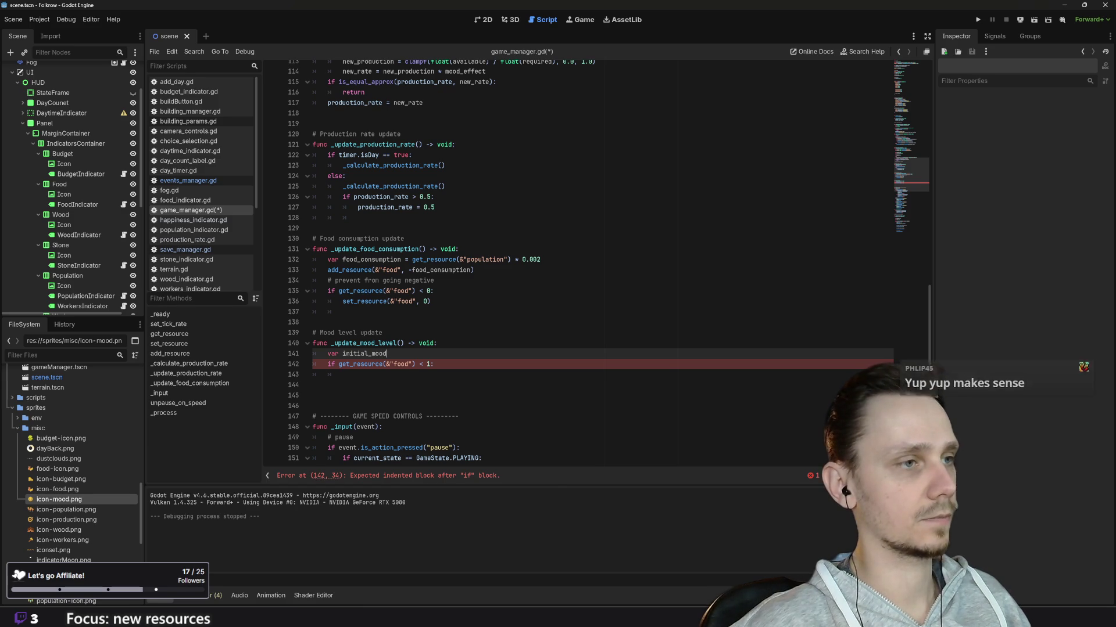
text( = )
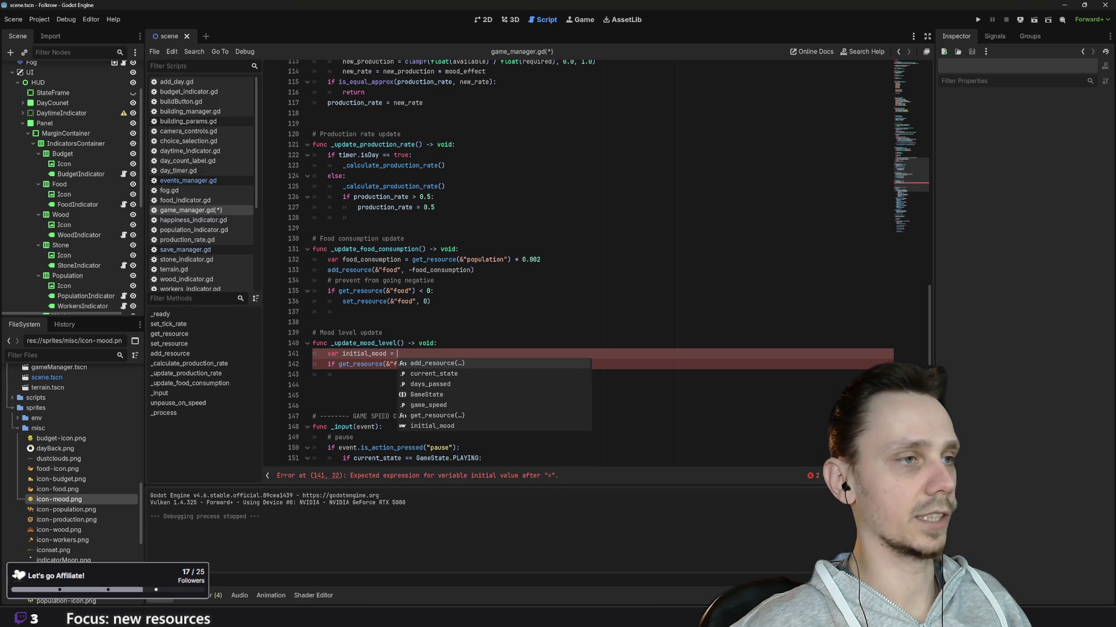
text(get_resource(&"food"))
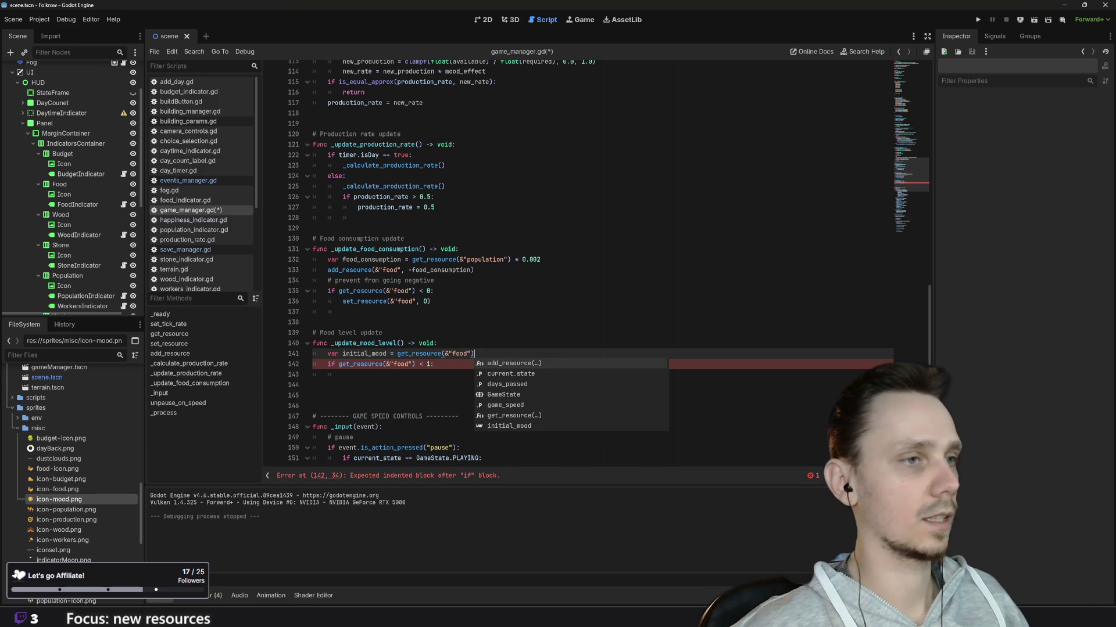
key(Escape)
double_click(461, 353)
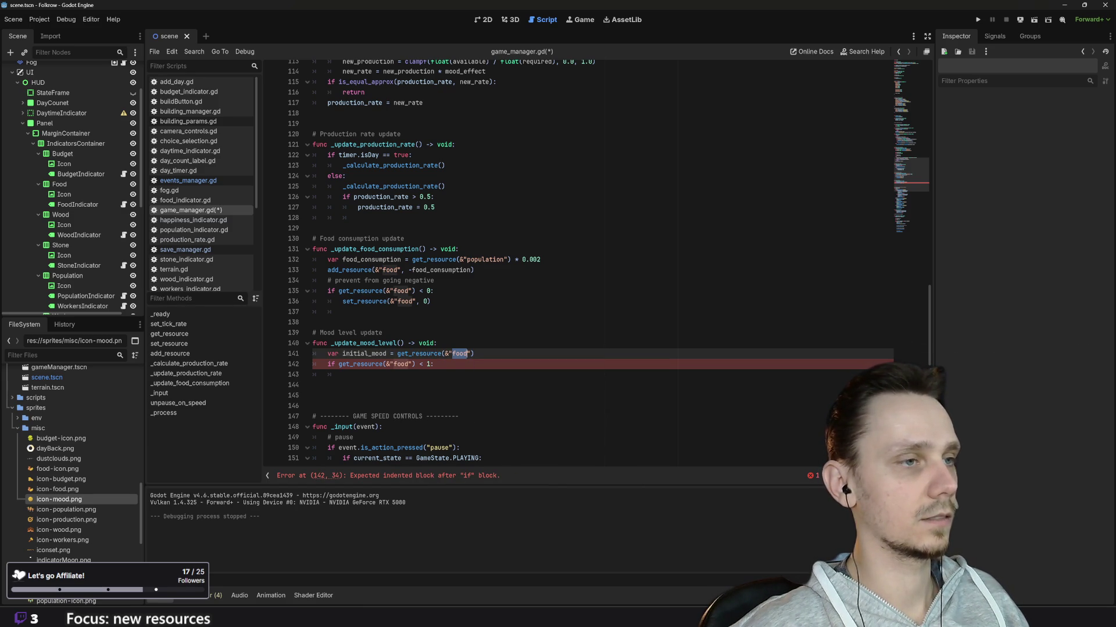
text(mood)
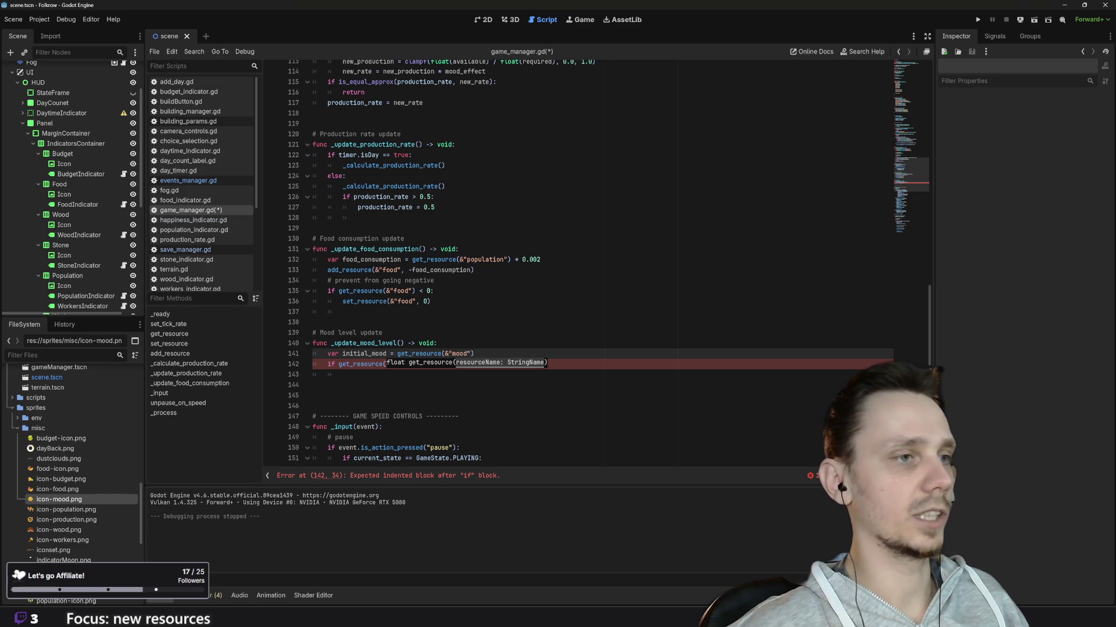
key(End)
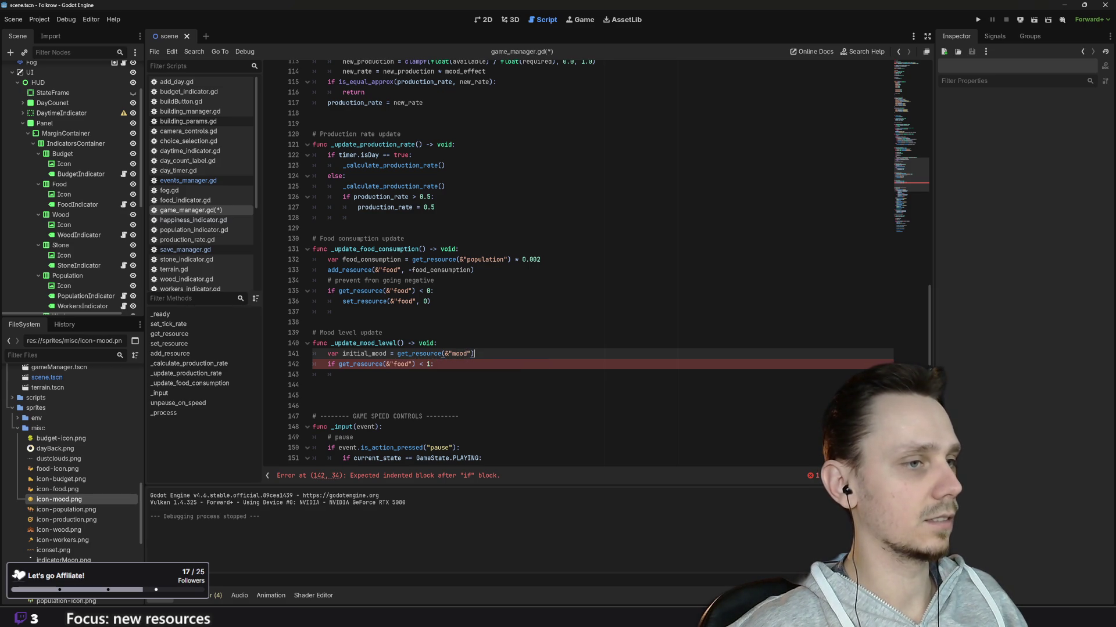
key(Down)
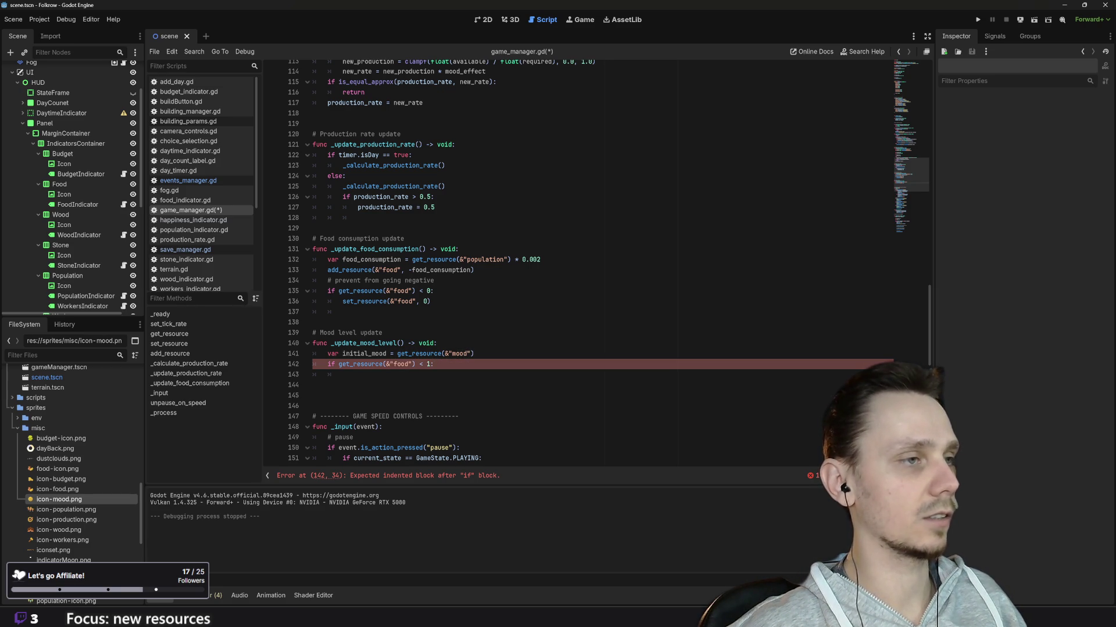
key(Down)
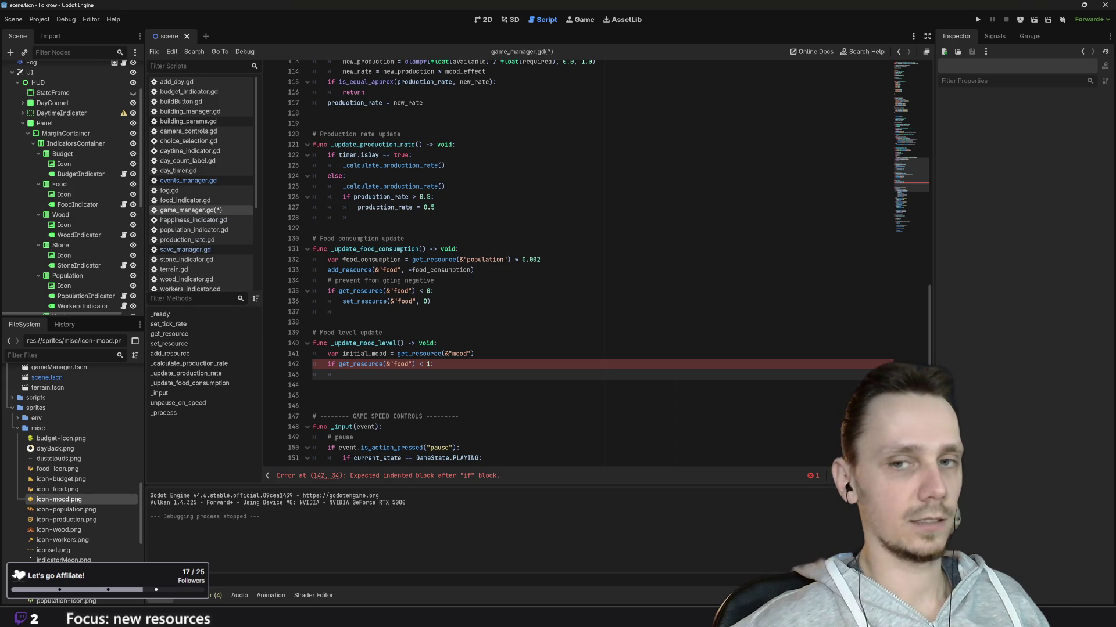
drag(342, 302, 431, 302)
key(ctrl+c)
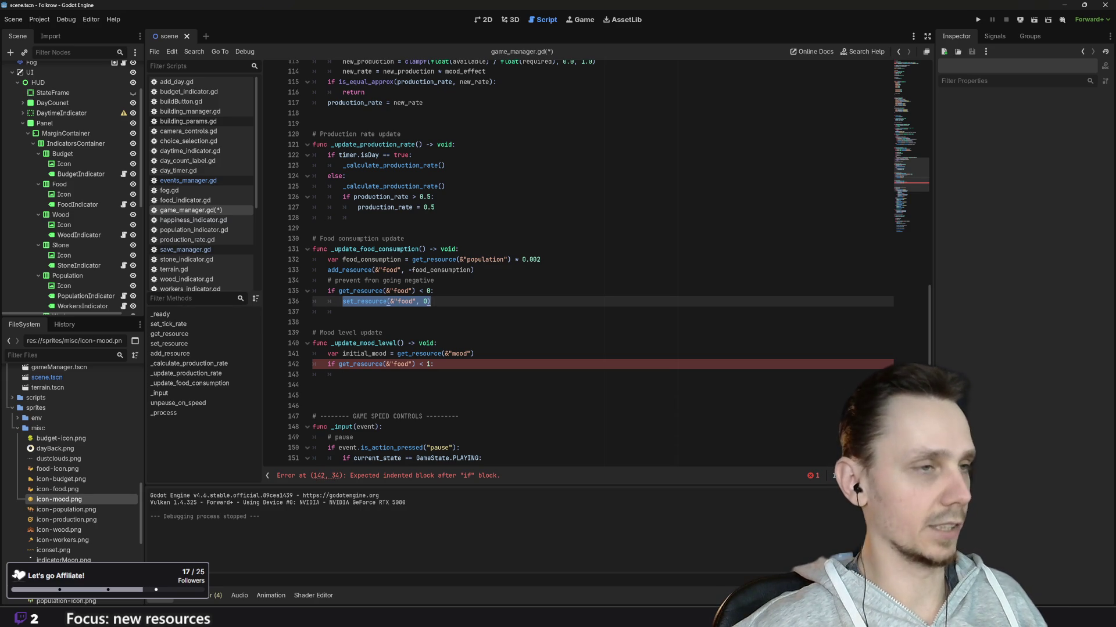
click(342, 375)
key(ctrl+v)
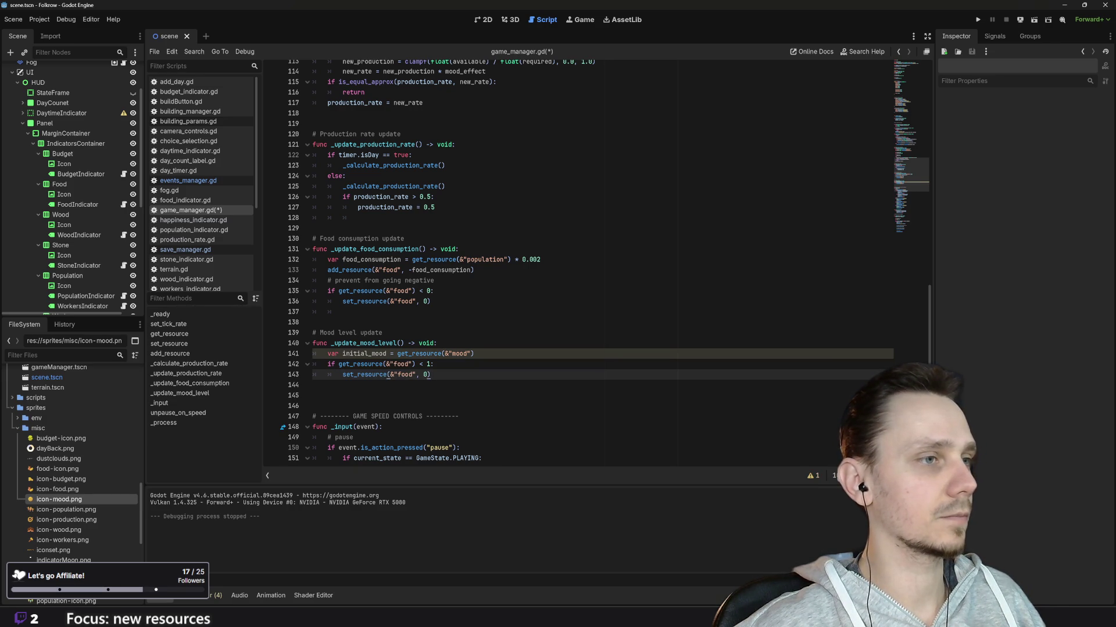
key(ctrl+shift+Left)
key(ctrl+shift+Left)
key(ctrl+shift+Left)
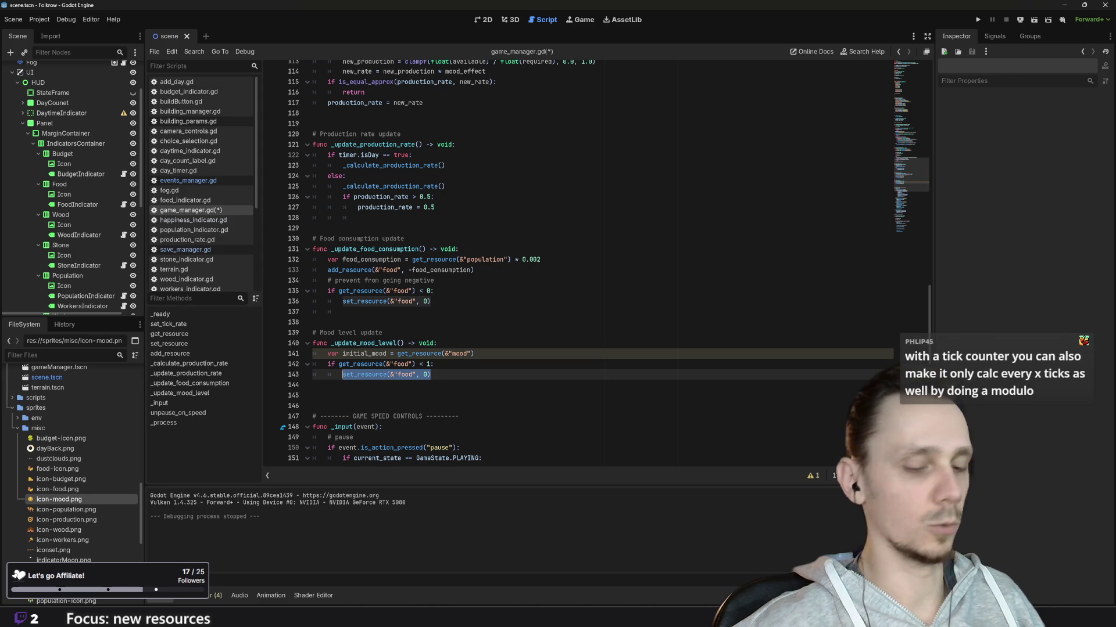
key(BackSpace)
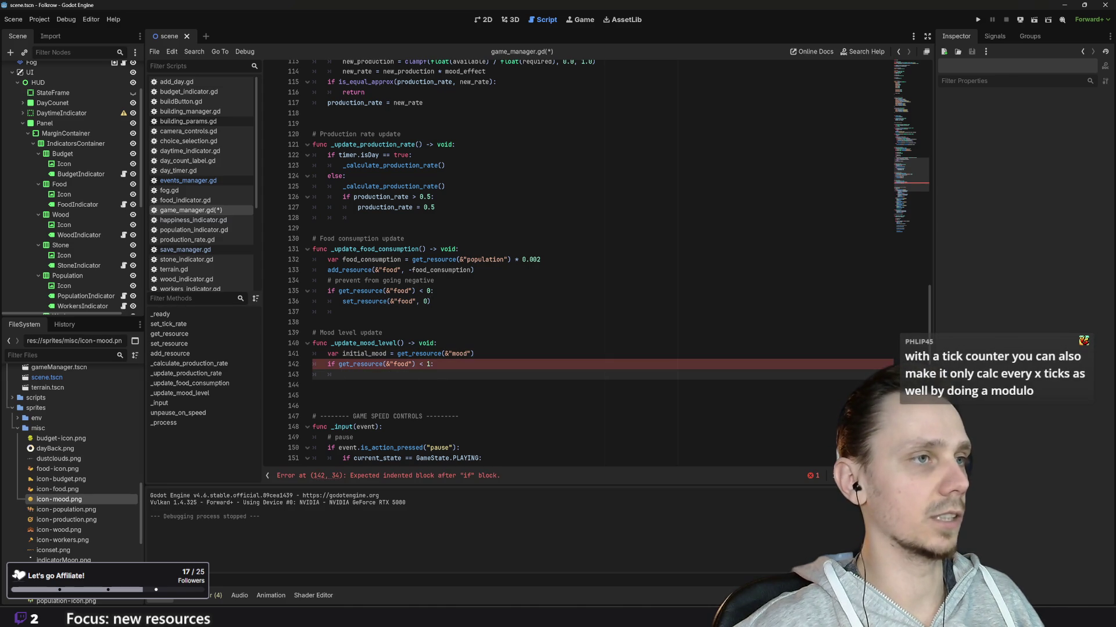
drag(372, 270, 474, 270)
key(shift+Home)
key(ctrl+c)
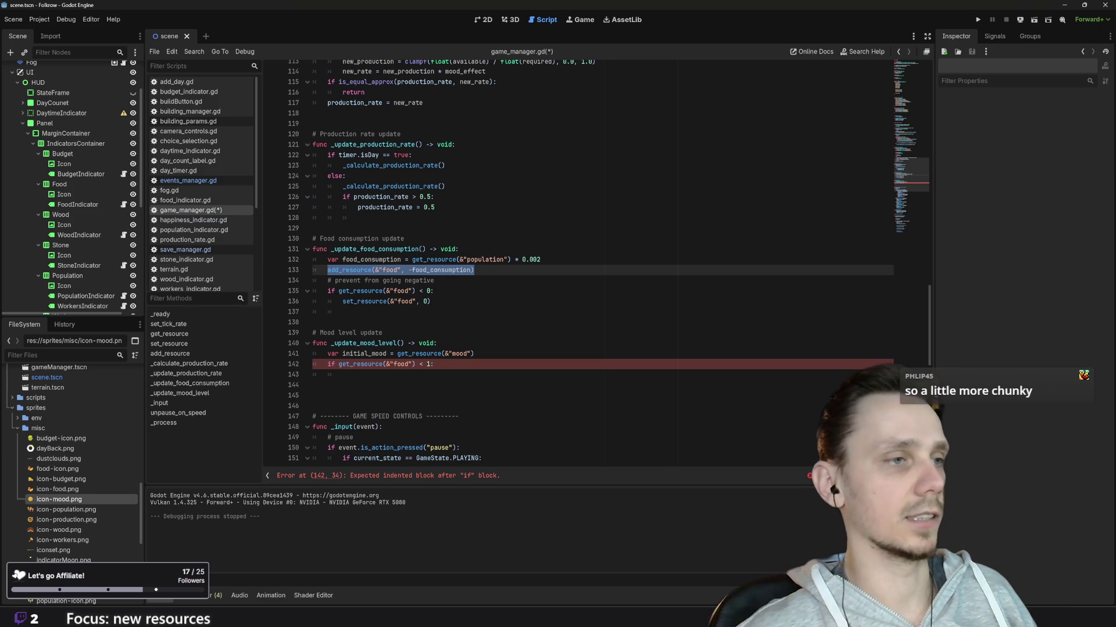
click(343, 374)
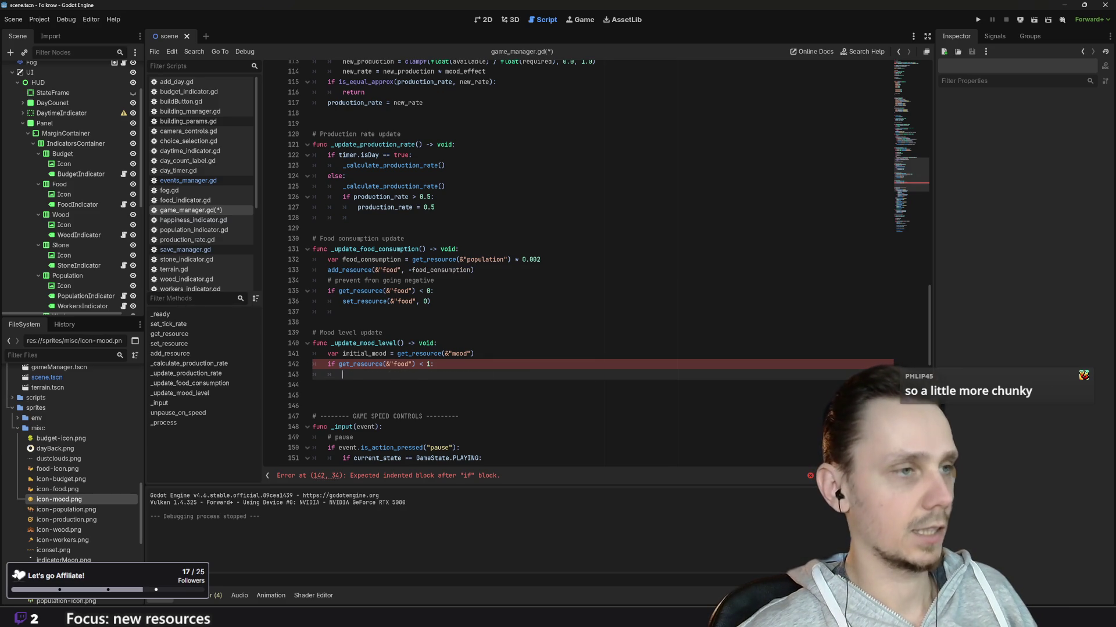
Fill the food check with add_resource(&"mood", -1) and select lines 142–143
key(ctrl+v)
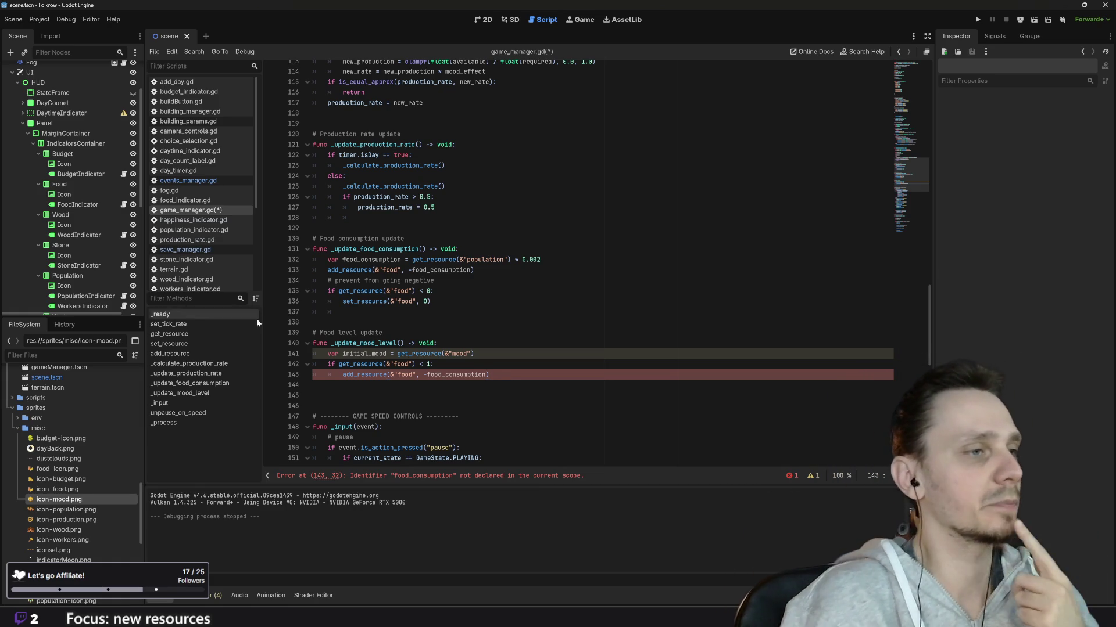
click(405, 375)
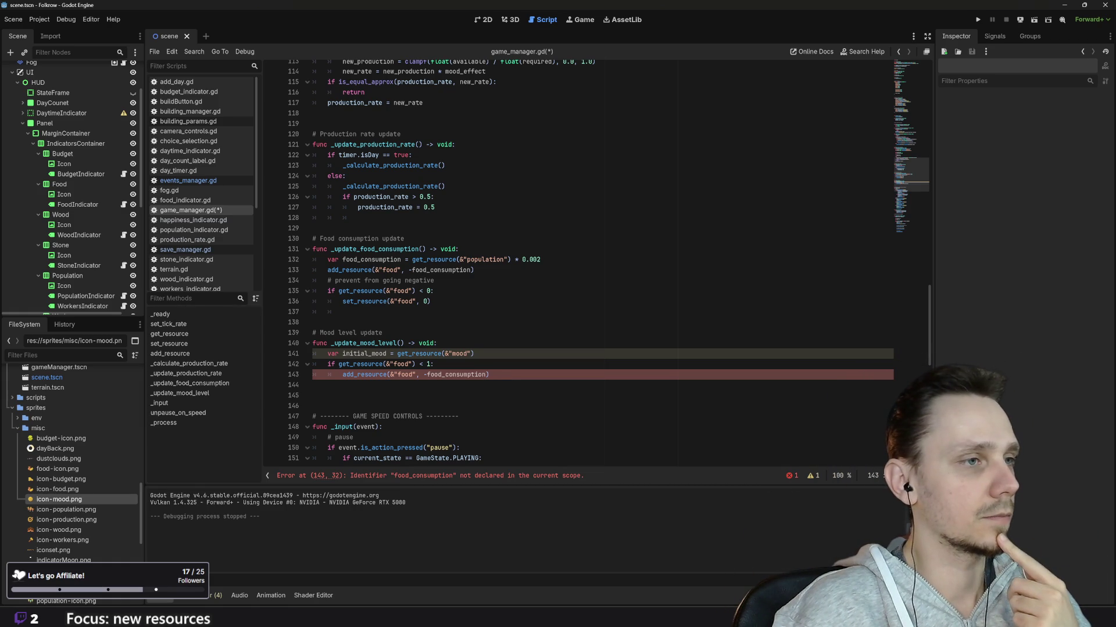
double_click(401, 364)
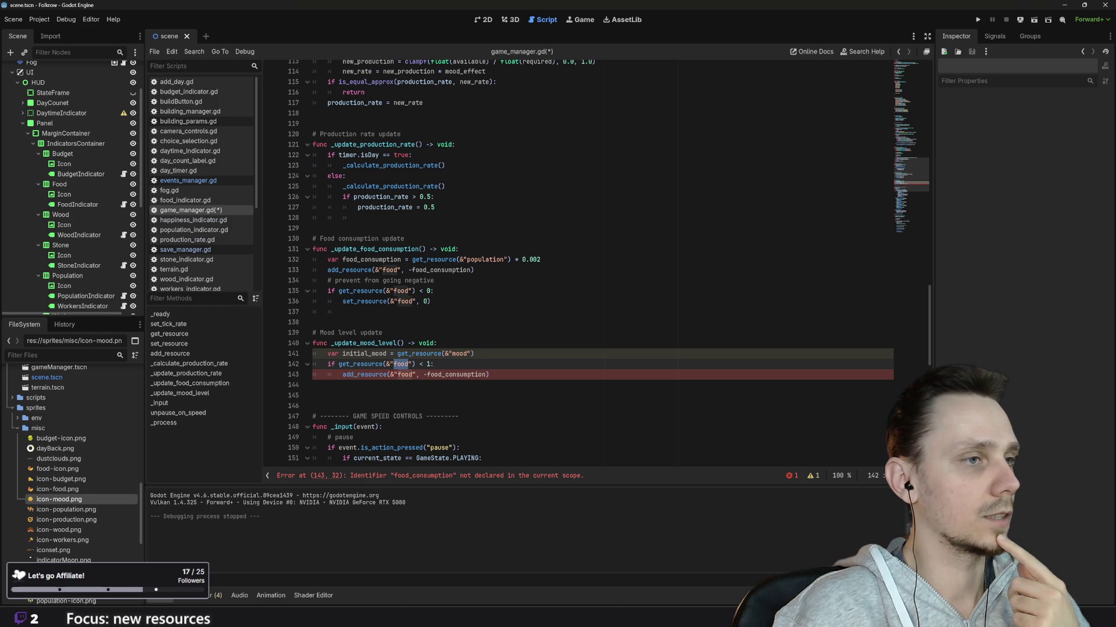
click(399, 374)
double_click(405, 375)
text(mood)
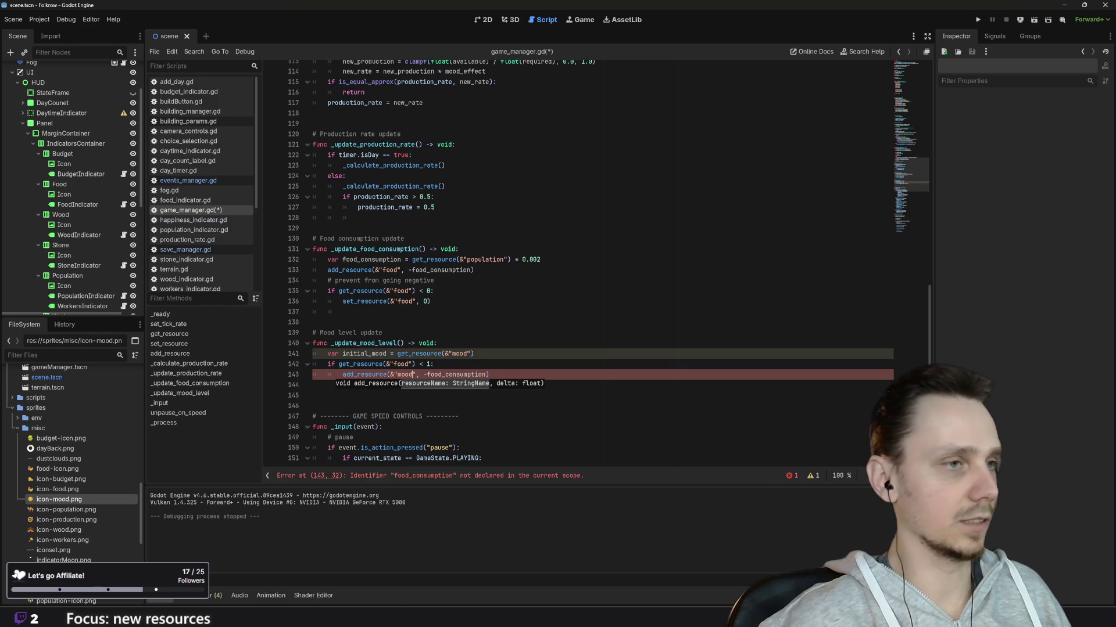
click(430, 375)
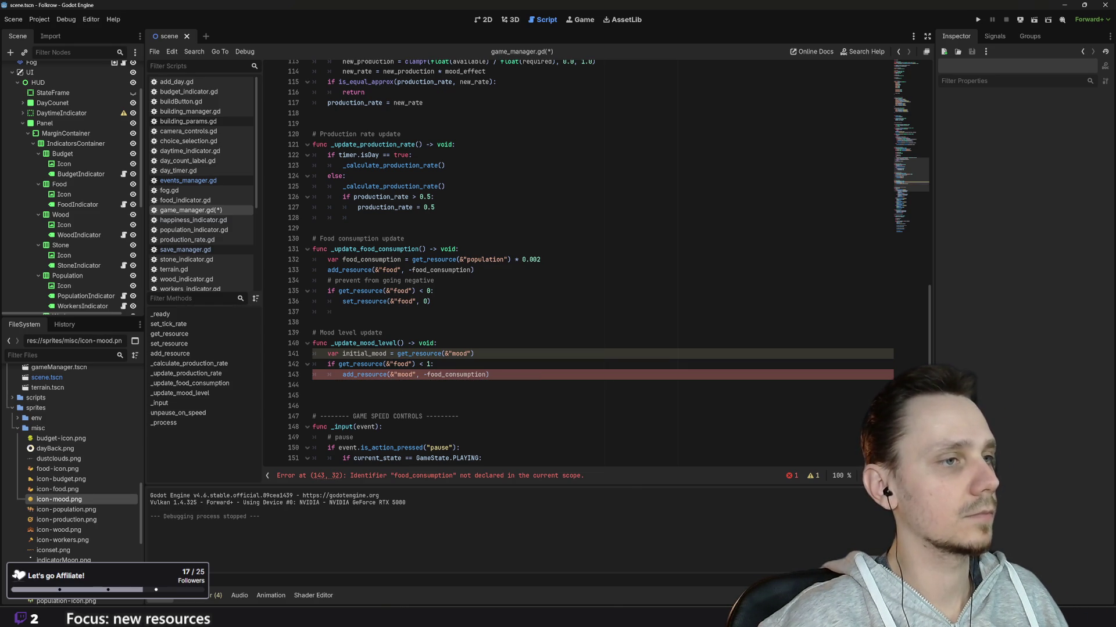
drag(428, 375, 488, 374)
text(1))
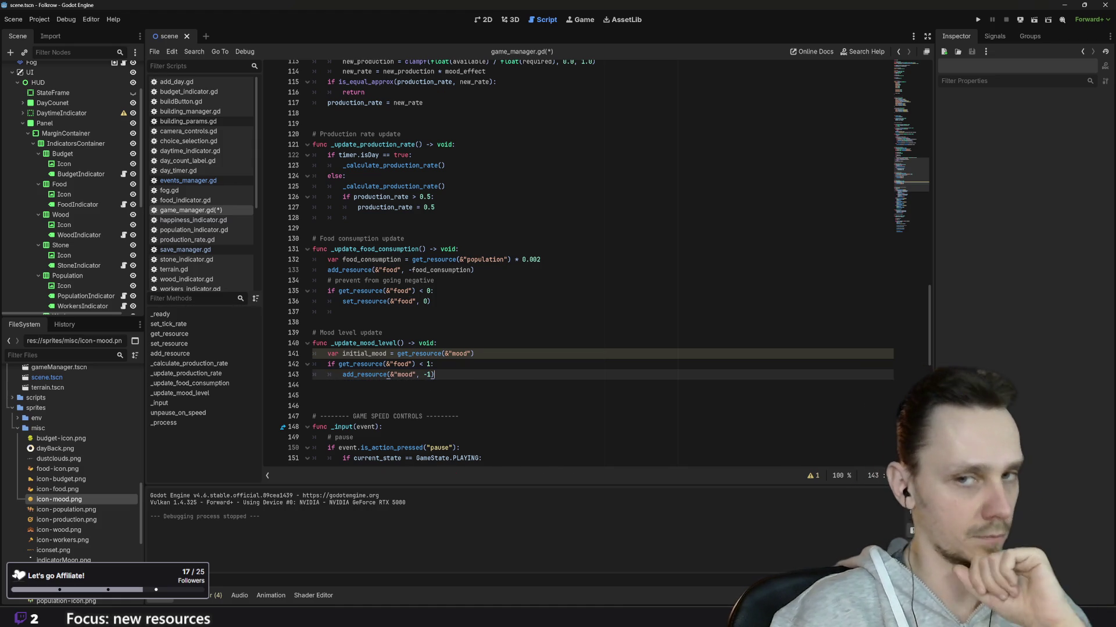
key(shift+Up)
key(shift+Home)
key(shift+Home)
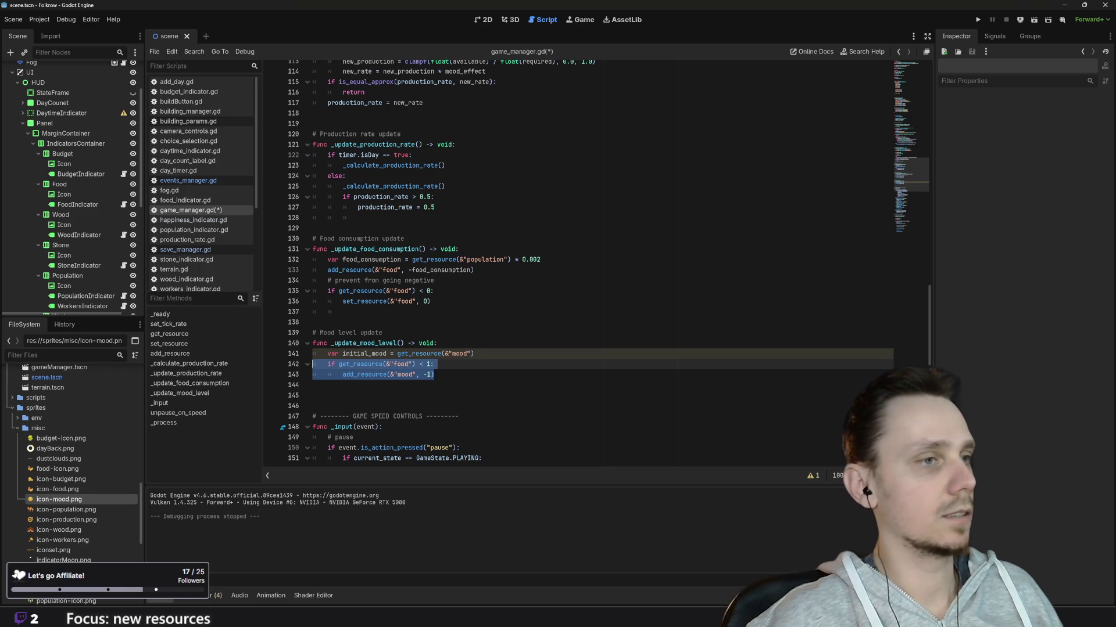
Duplicate the food check as a budget < 1 check that also lowers mood by 1, and save
key(ctrl+c)
key(End)
key(Return)
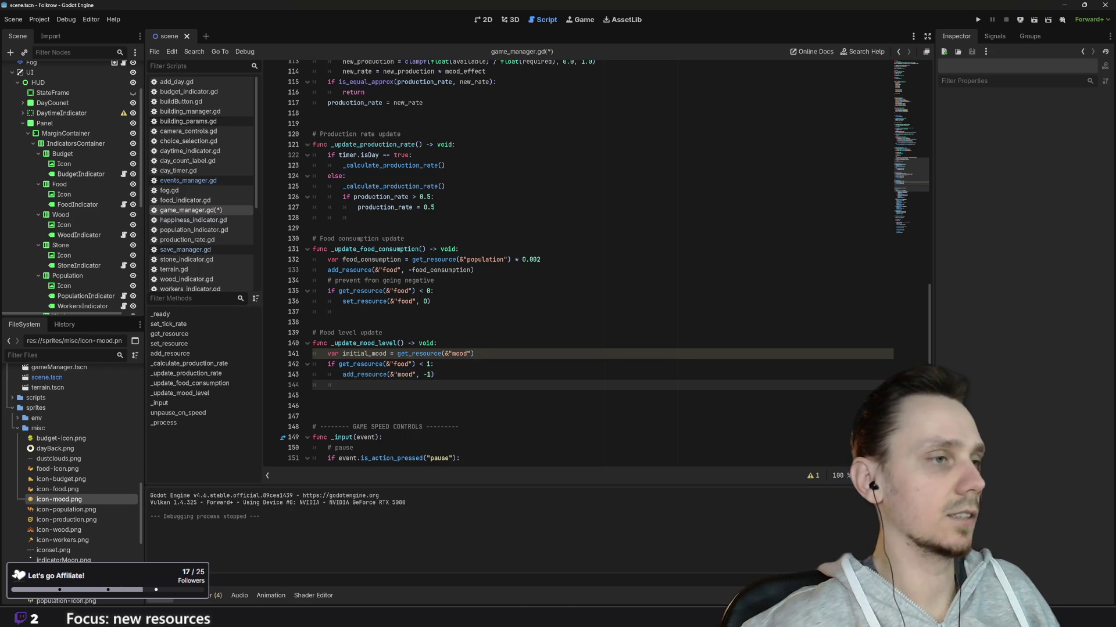
key(ctrl+v)
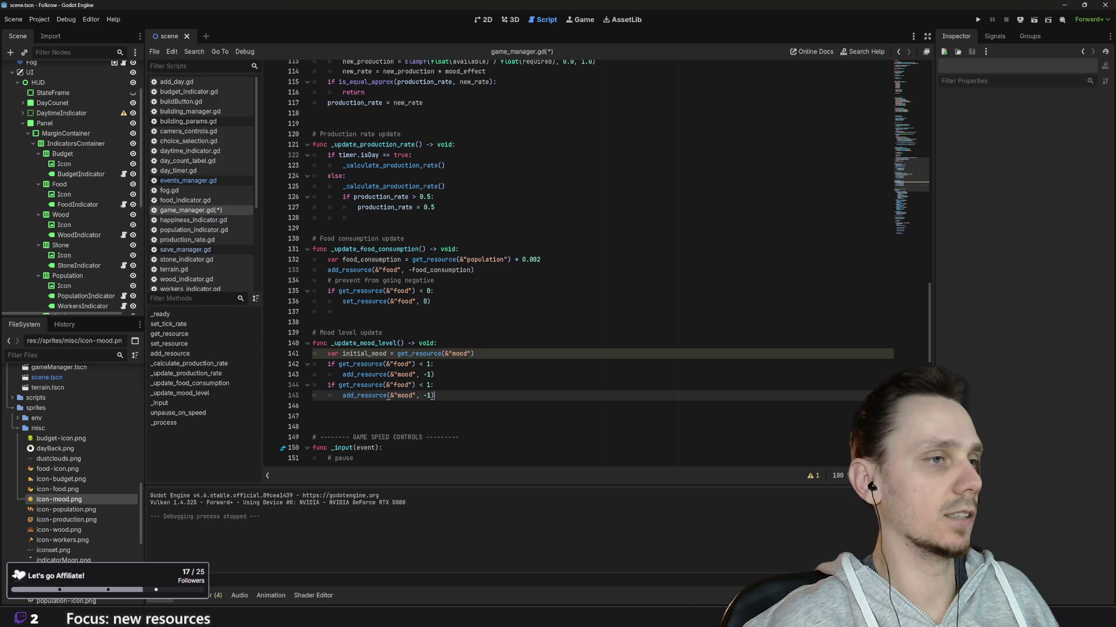
double_click(401, 386)
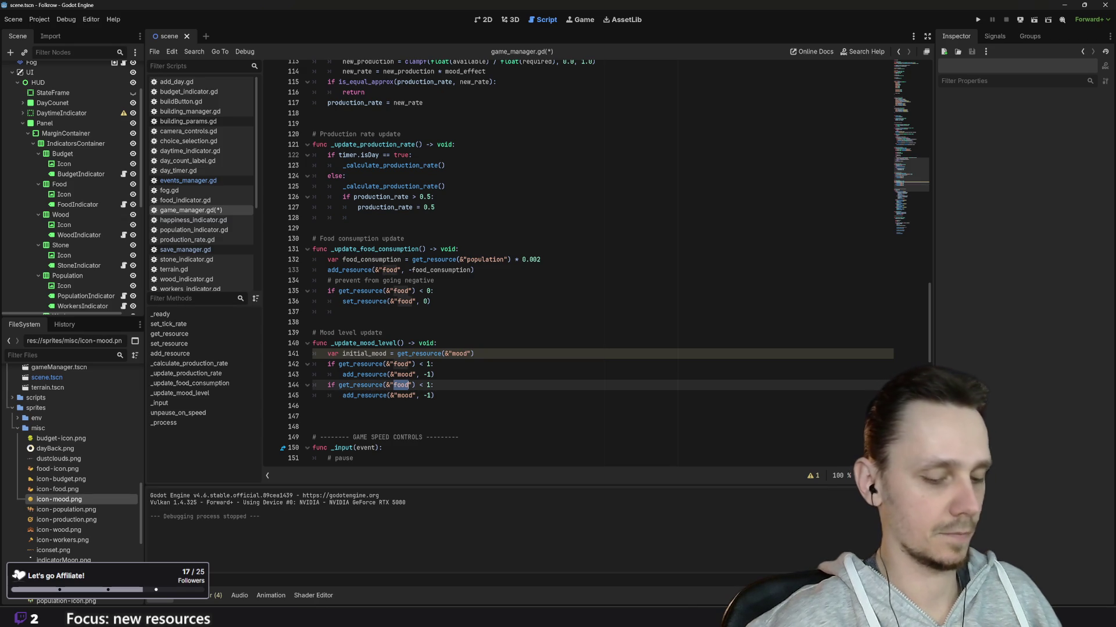
text(b)
text(udget)
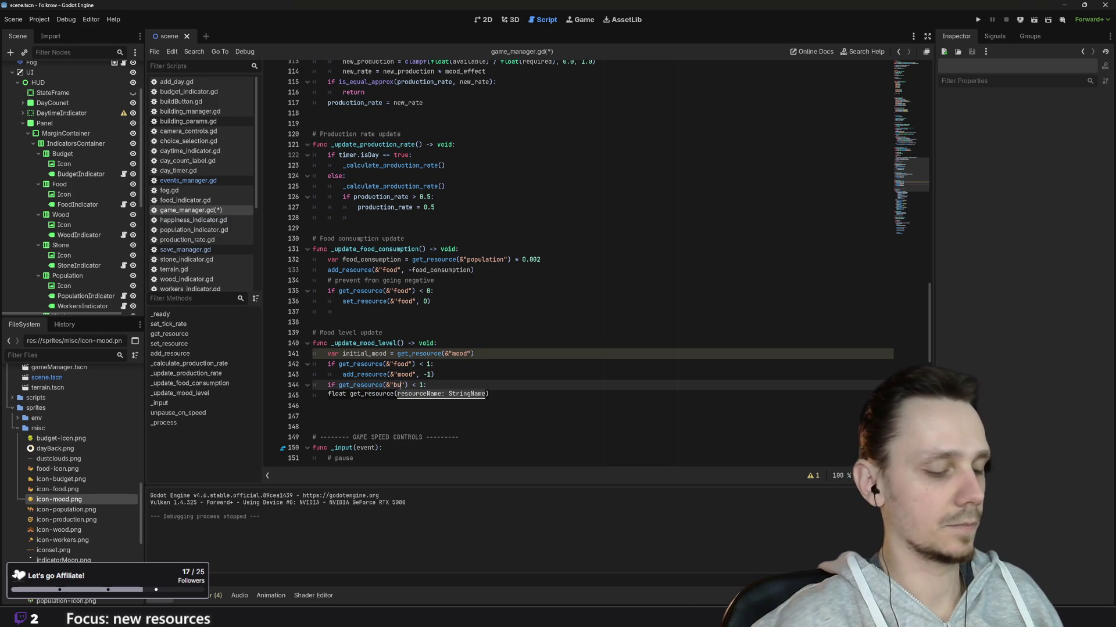
key(End)
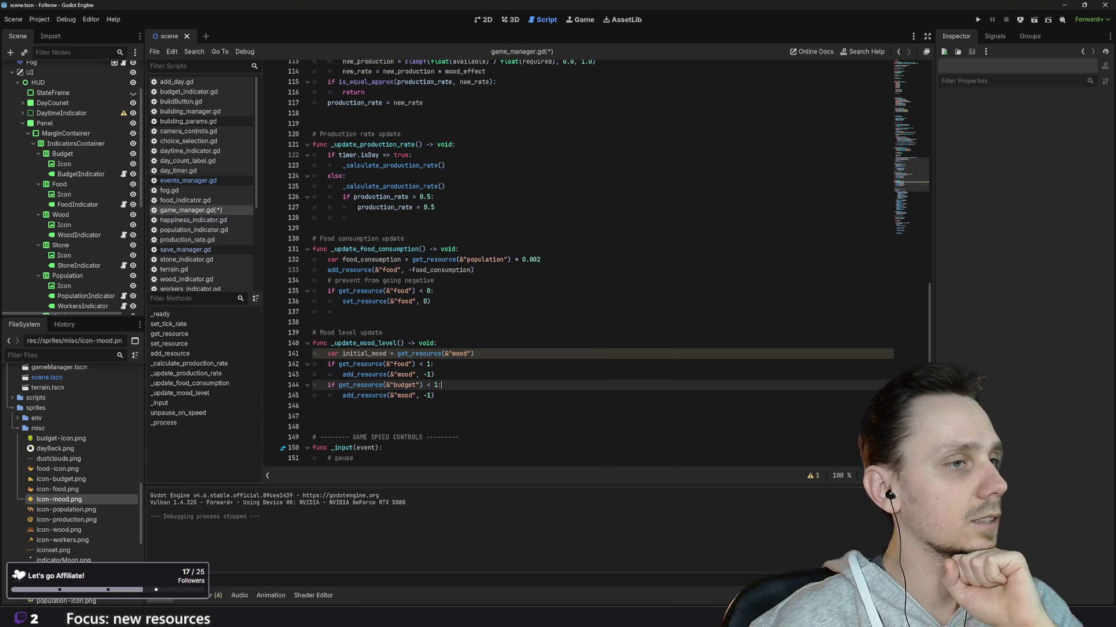
click(314, 405)
key(ctrl+s)
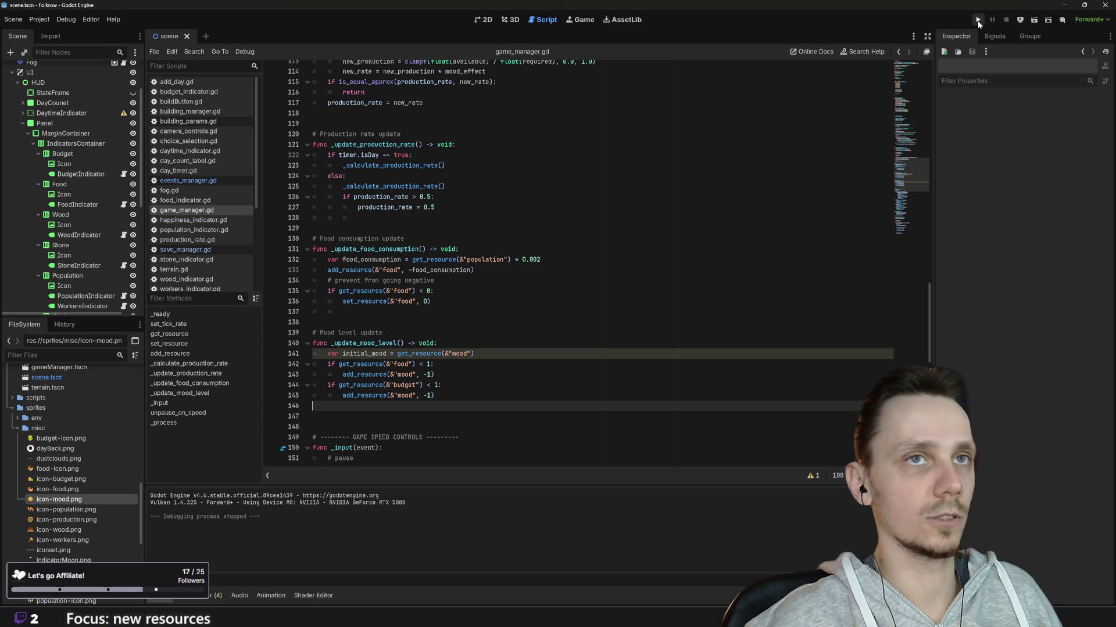
Locate the _update_mood_level call in _process, then run the project
click(368, 332)
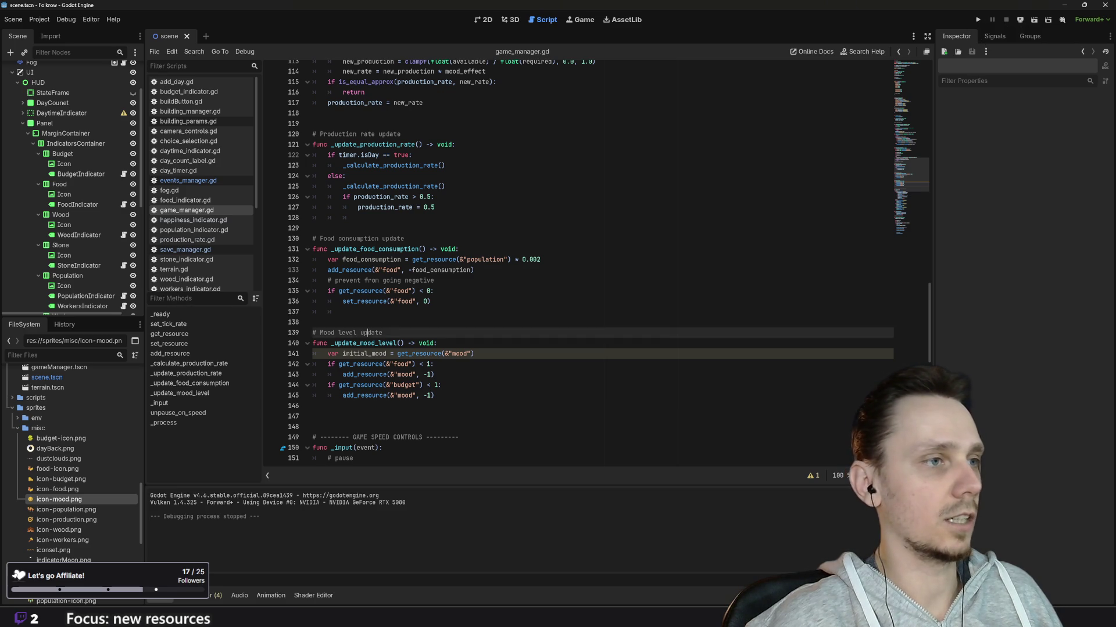
key(Down)
key(ctrl+d)
key(ctrl+d)
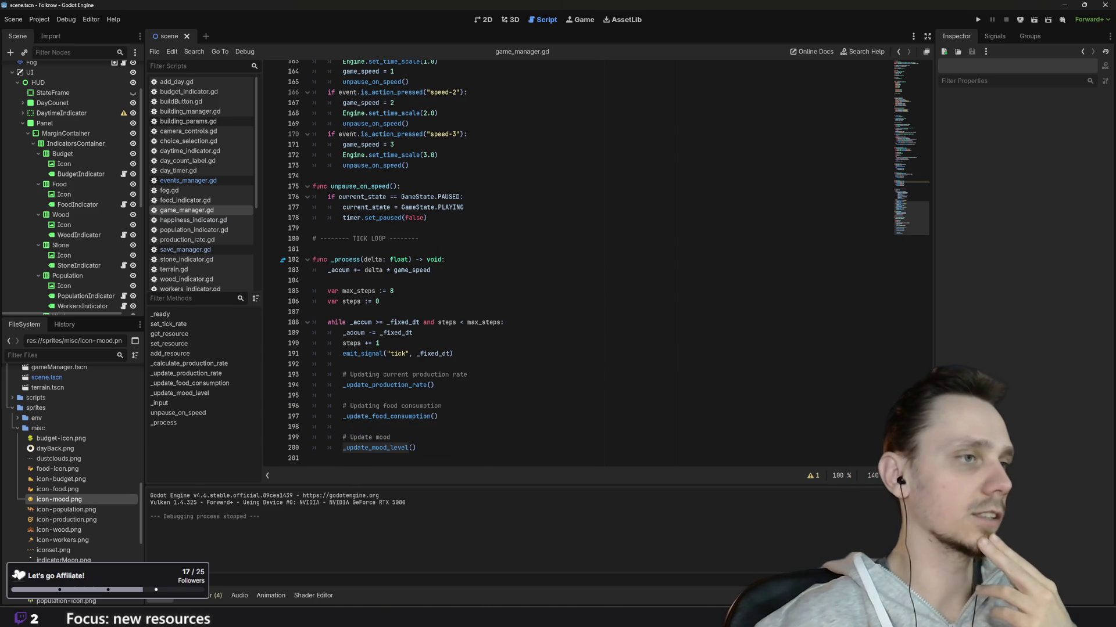
click(971, 18)
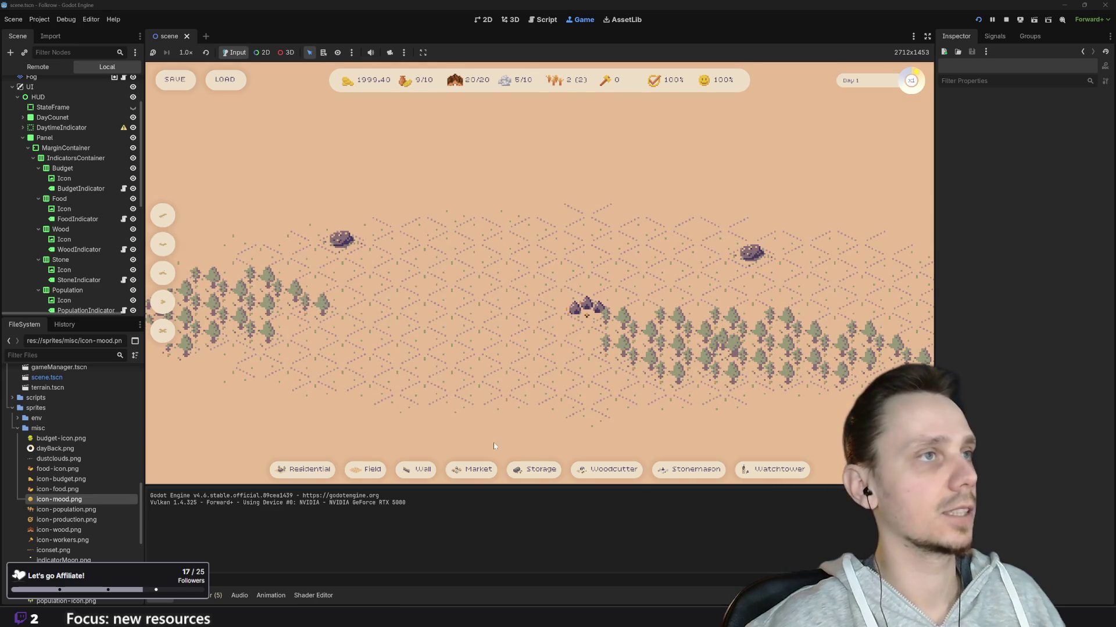
Lay out a field strip on the map, stretching it up and to the right
click(364, 471)
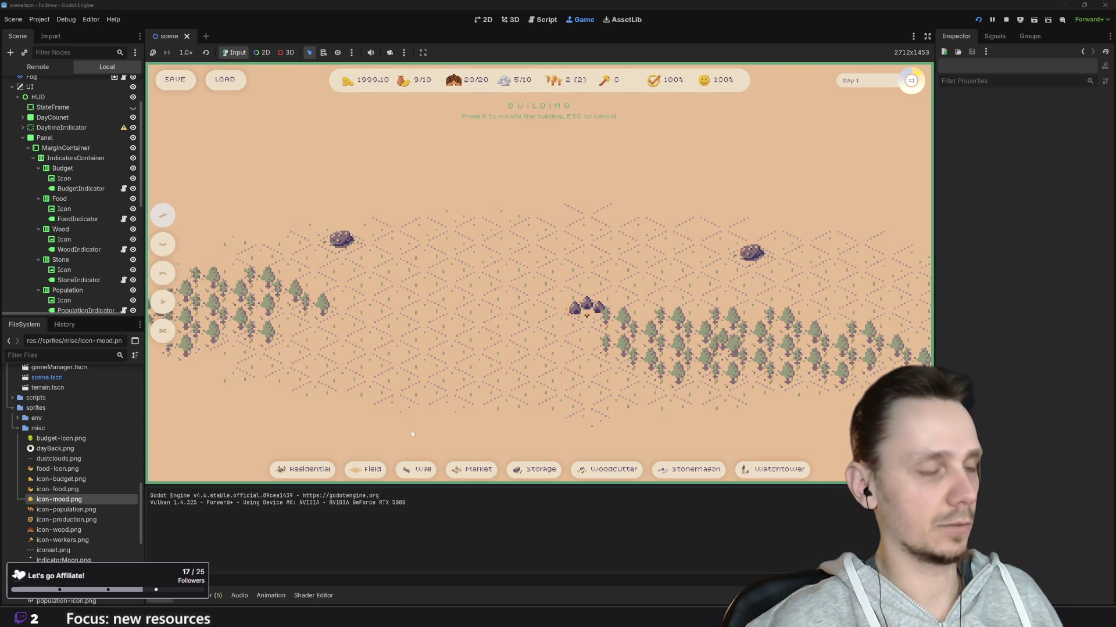
click(450, 321)
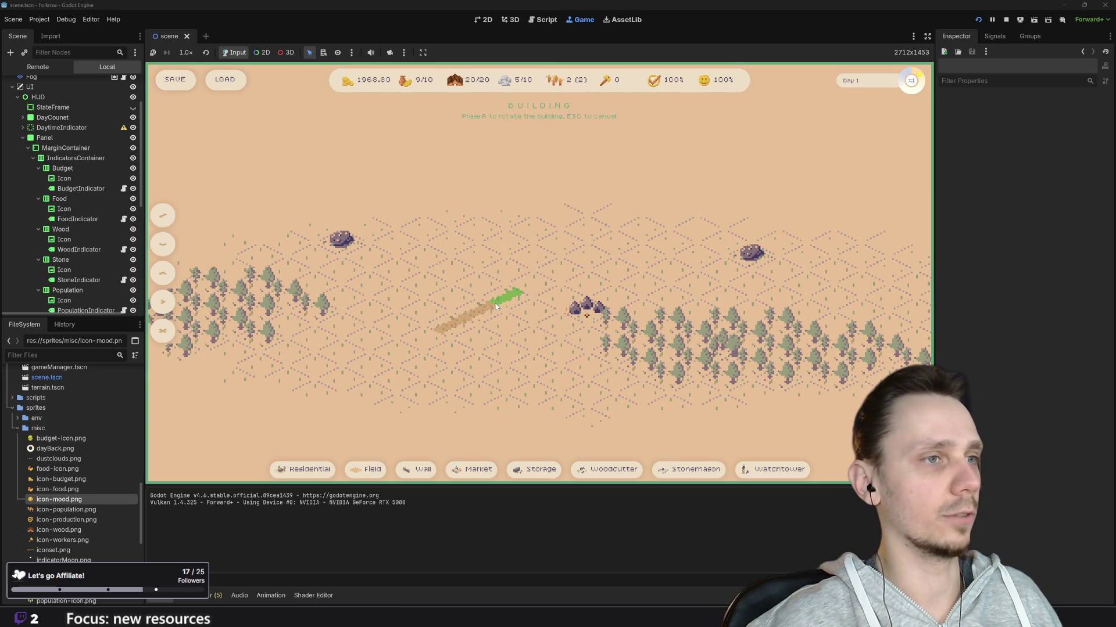
click(498, 293)
click(563, 276)
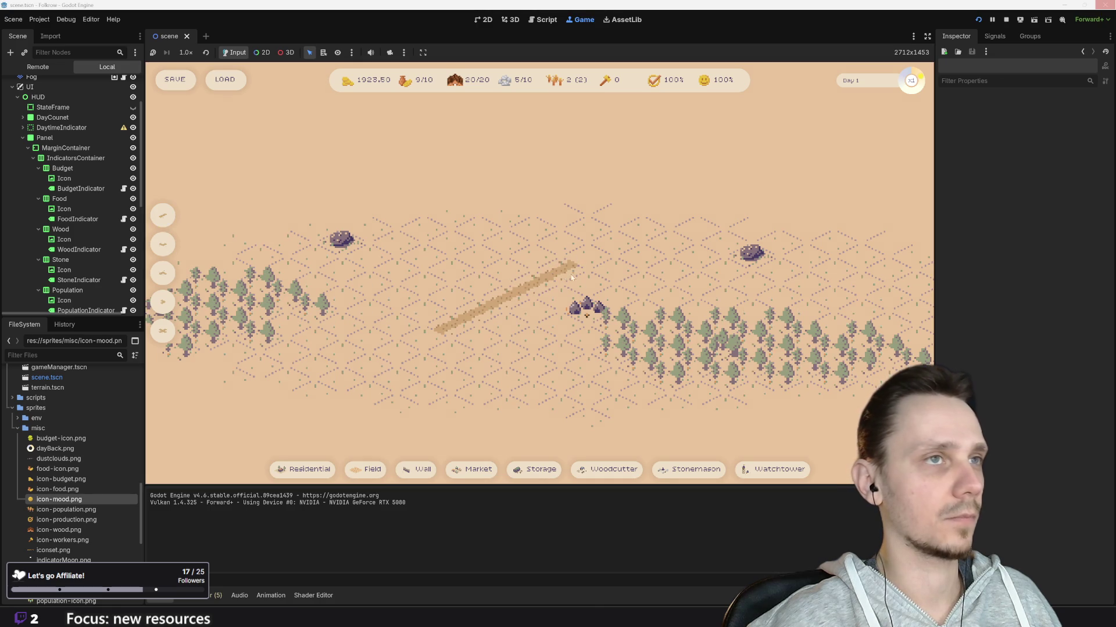
Place five Residential houses in a row beside the field
click(305, 469)
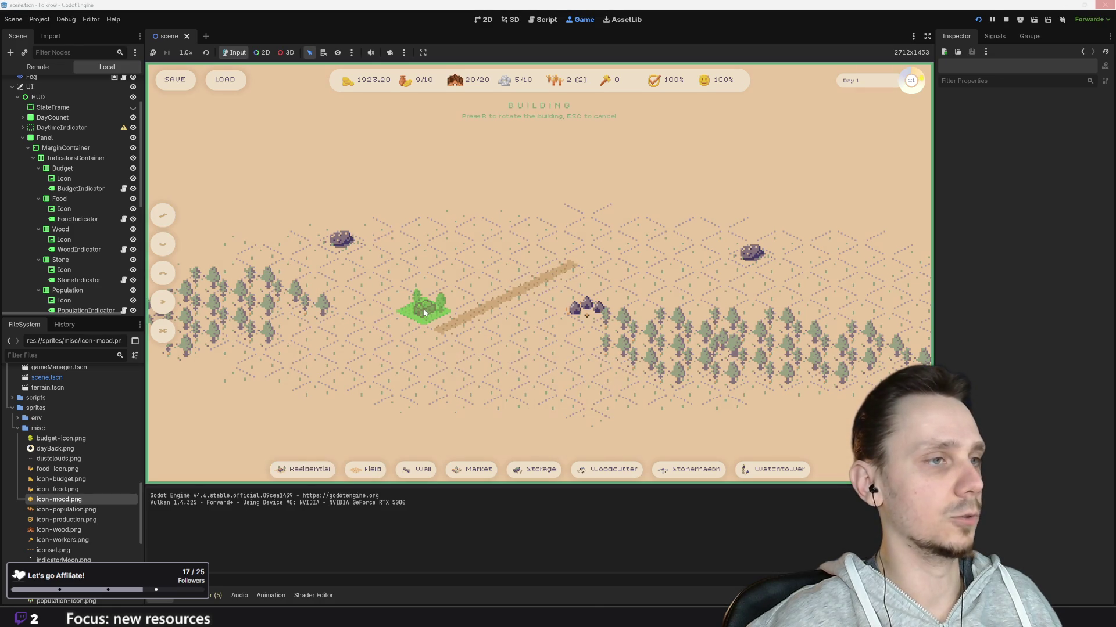
click(425, 312)
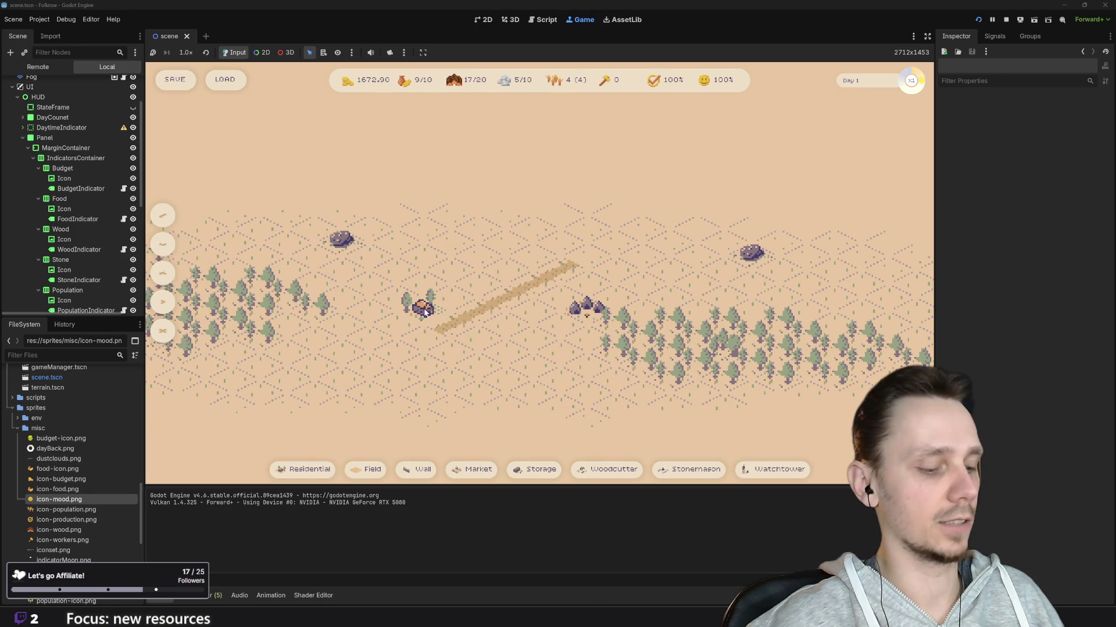
click(305, 470)
click(450, 293)
click(305, 470)
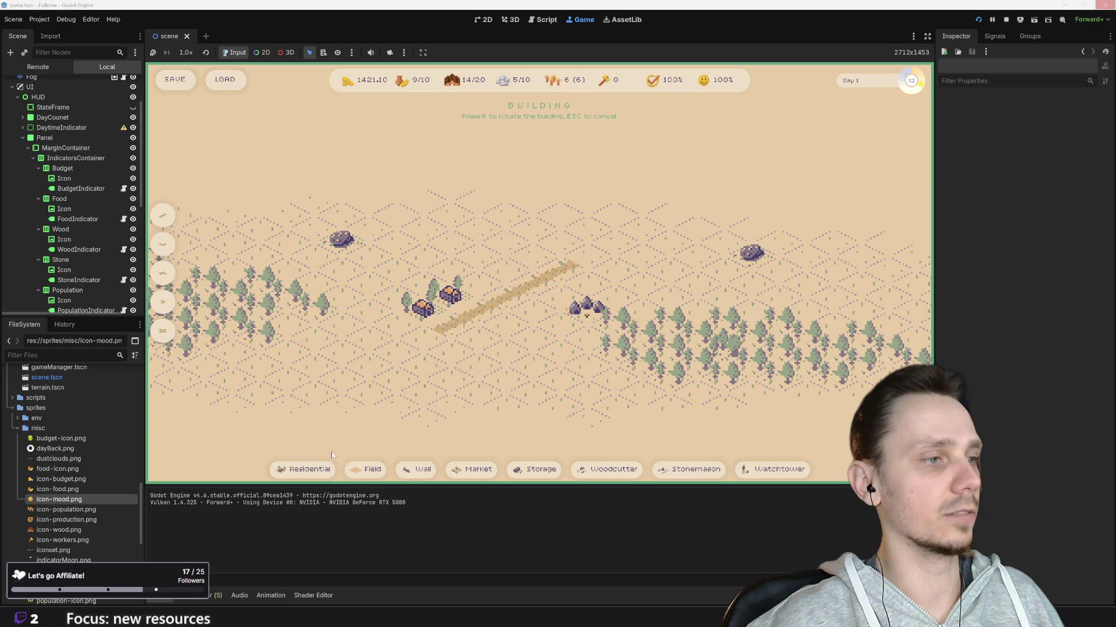
click(480, 295)
click(305, 469)
click(498, 271)
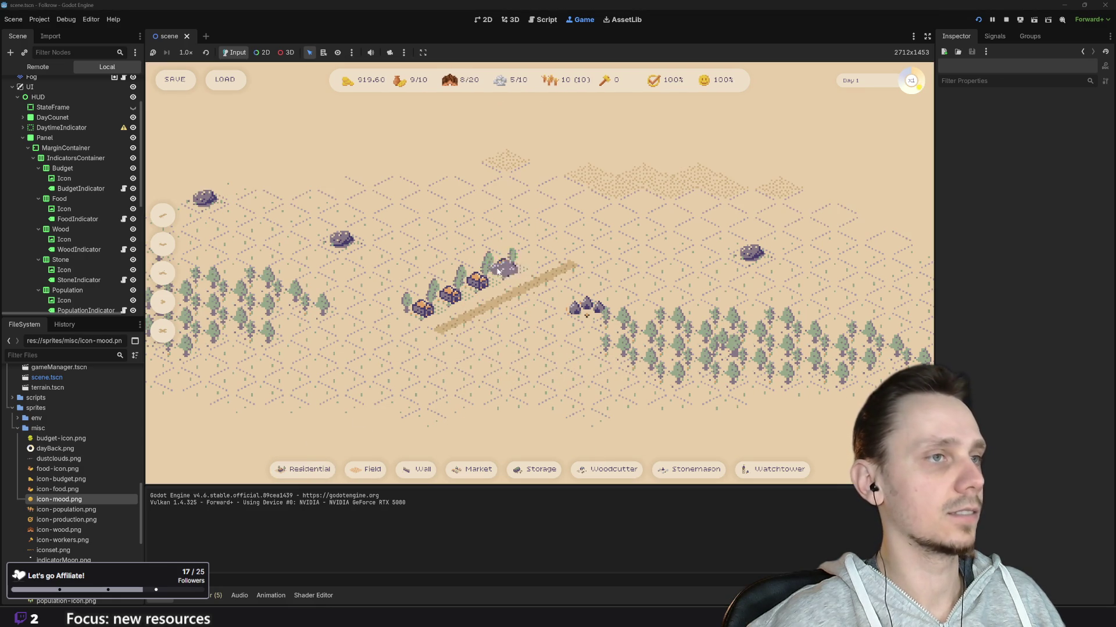
click(308, 470)
click(533, 249)
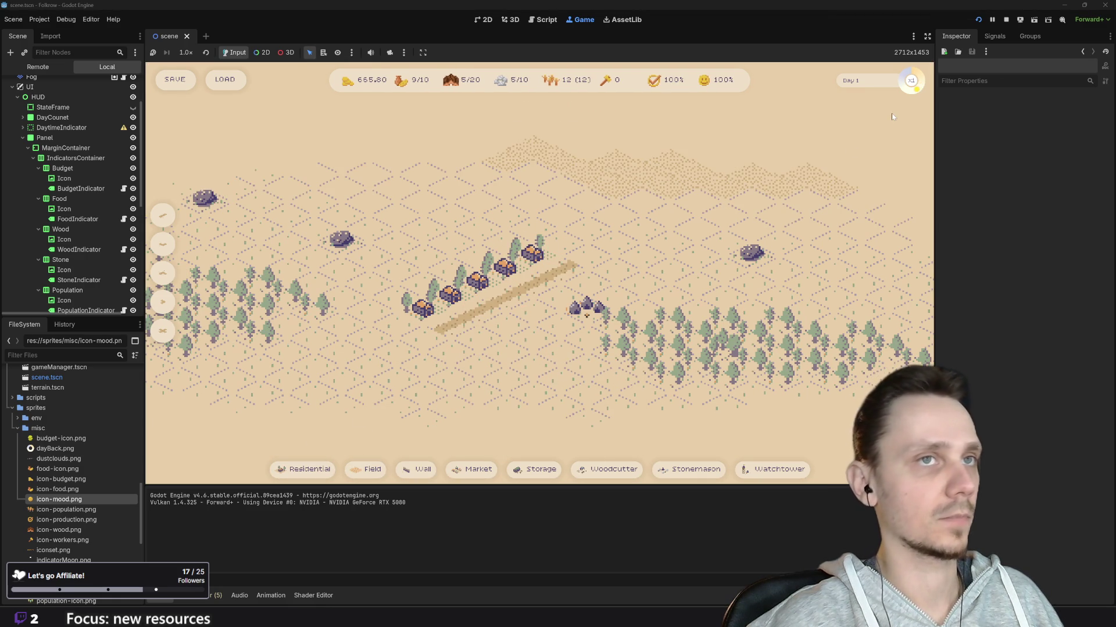
Set speed to x3, add a sixth house at the row's end and a second field beyond
key(3)
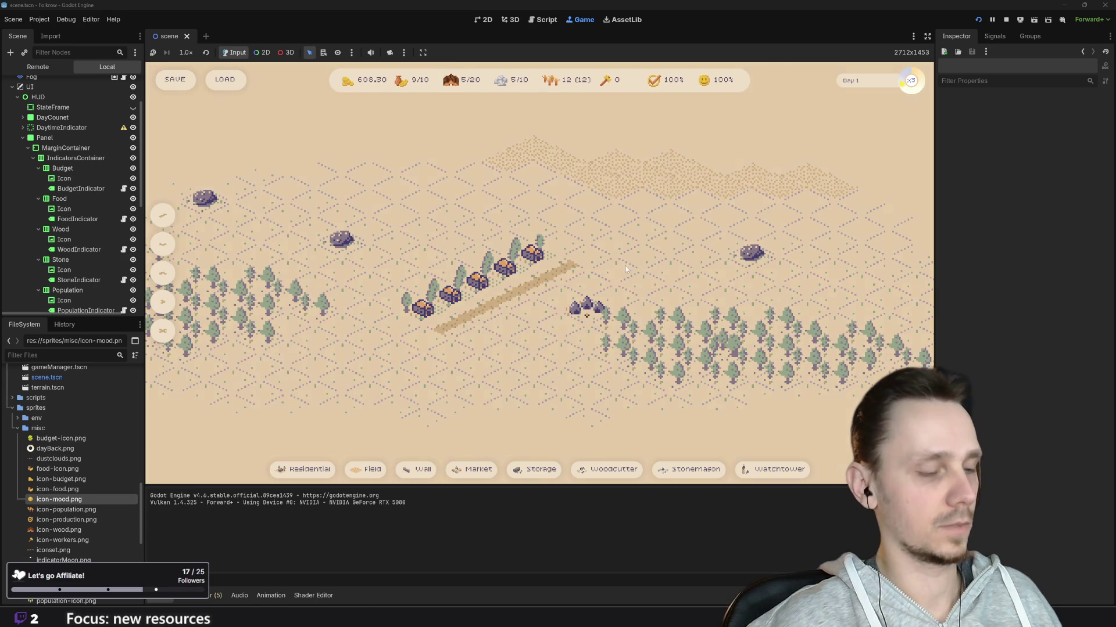
click(302, 470)
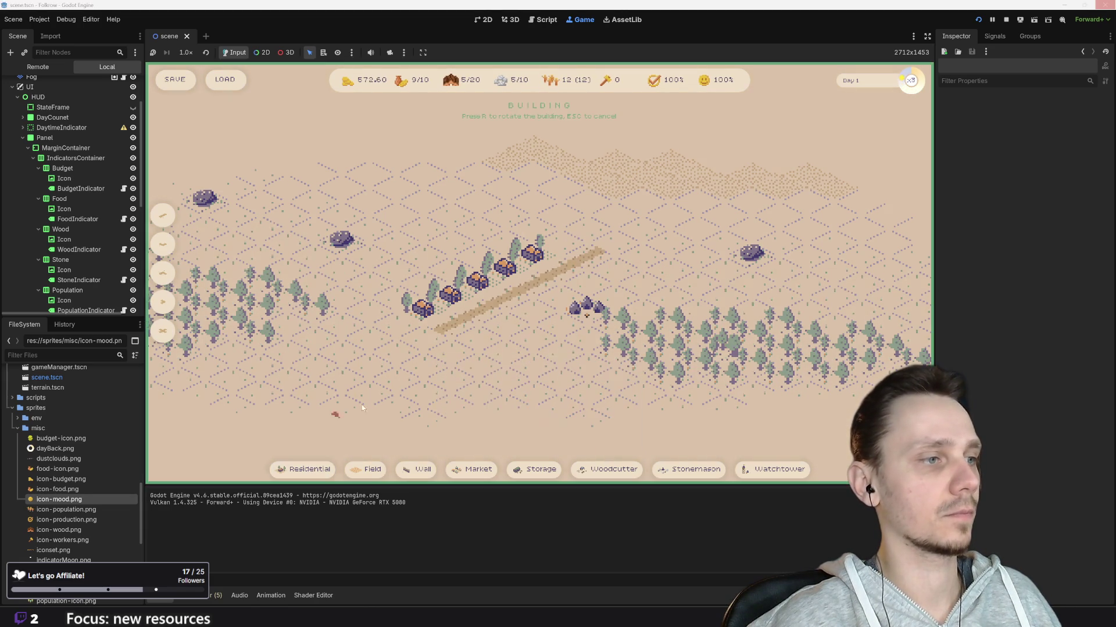
click(567, 247)
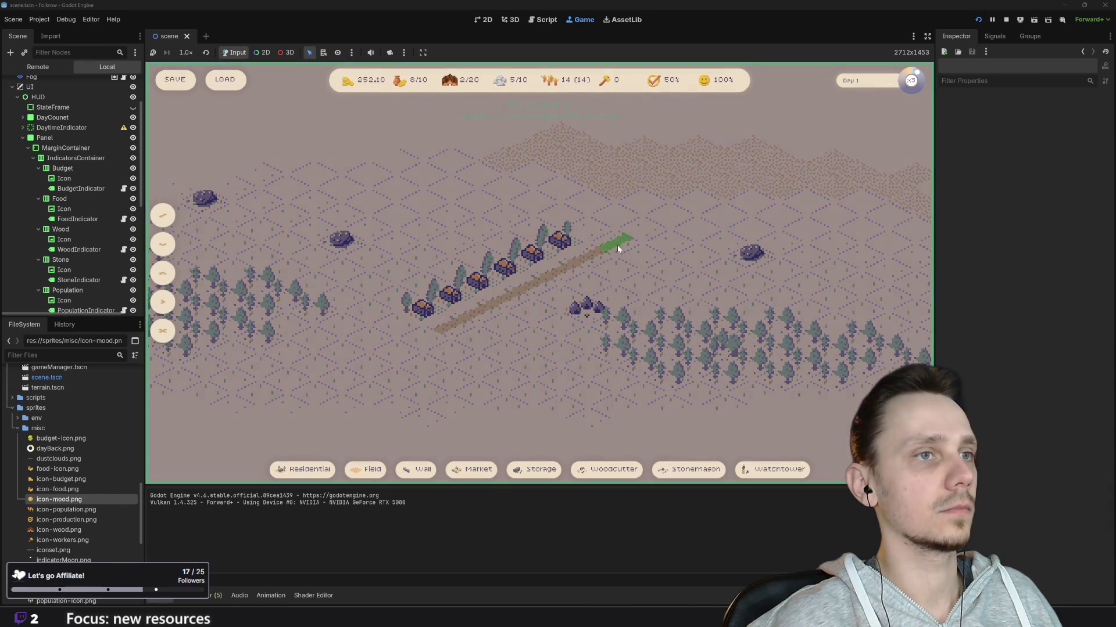
click(366, 469)
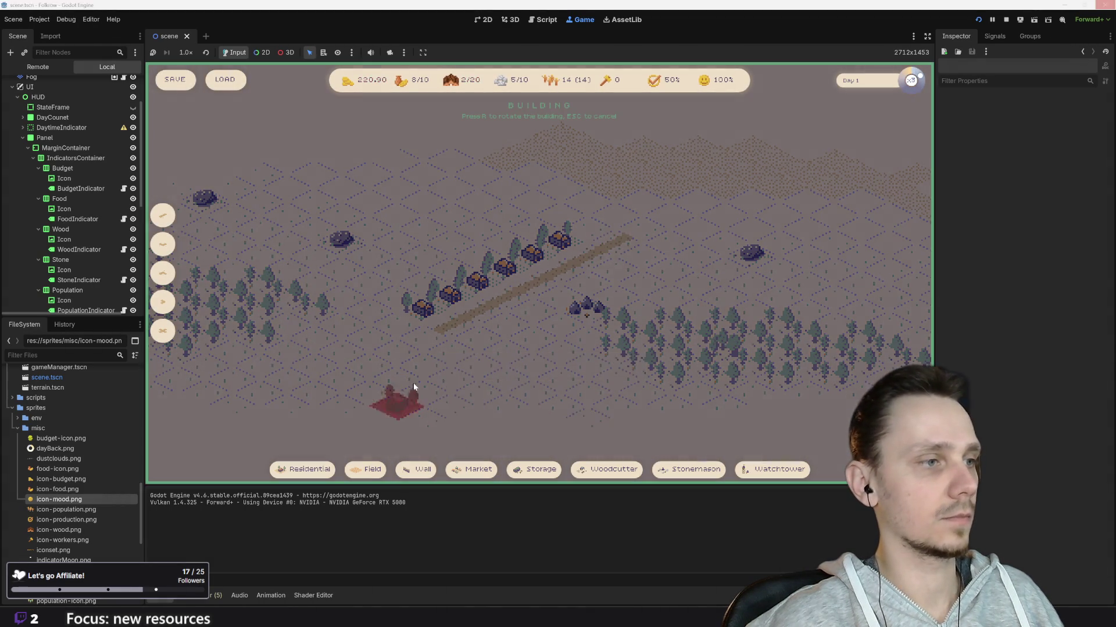
click(588, 232)
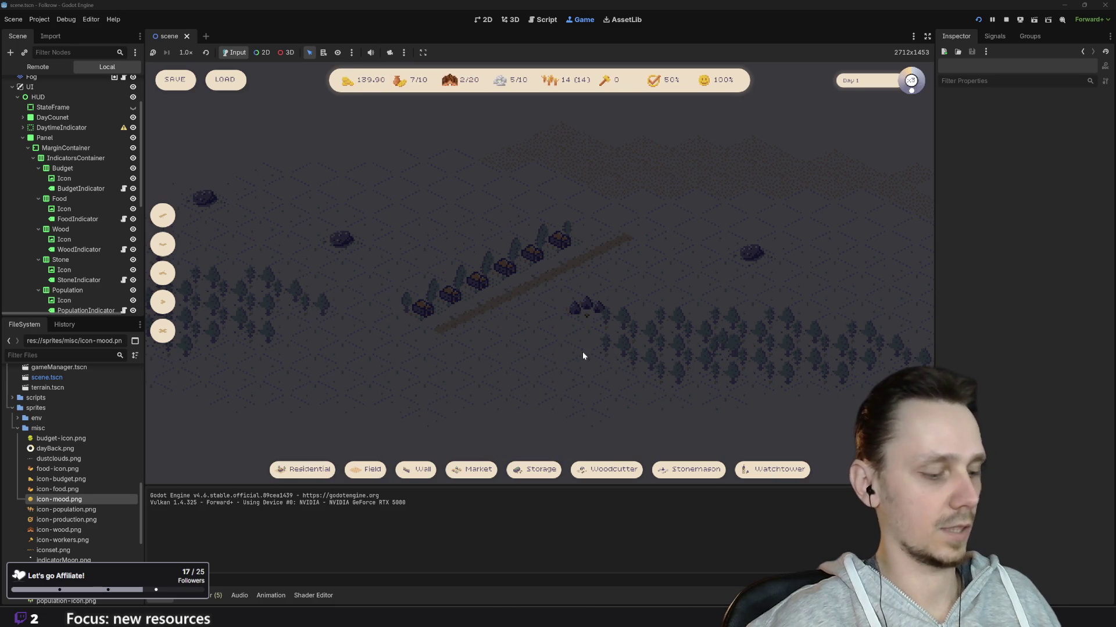
mouse_move(323, 472)
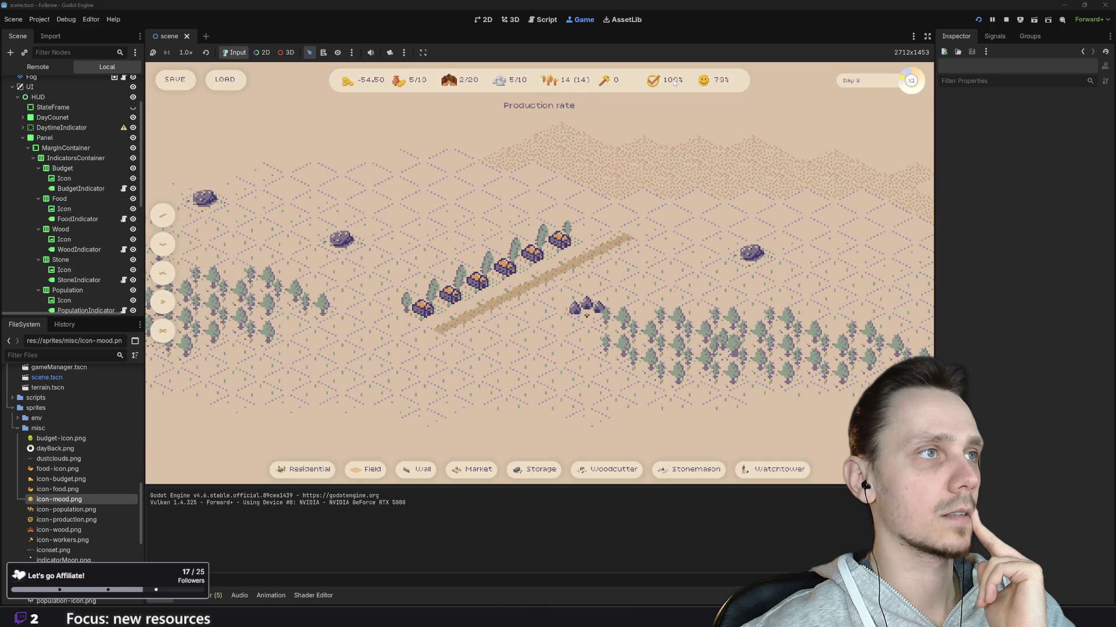
Restart the game once budget turns negative and mood falls to 79% on Day 2
click(978, 19)
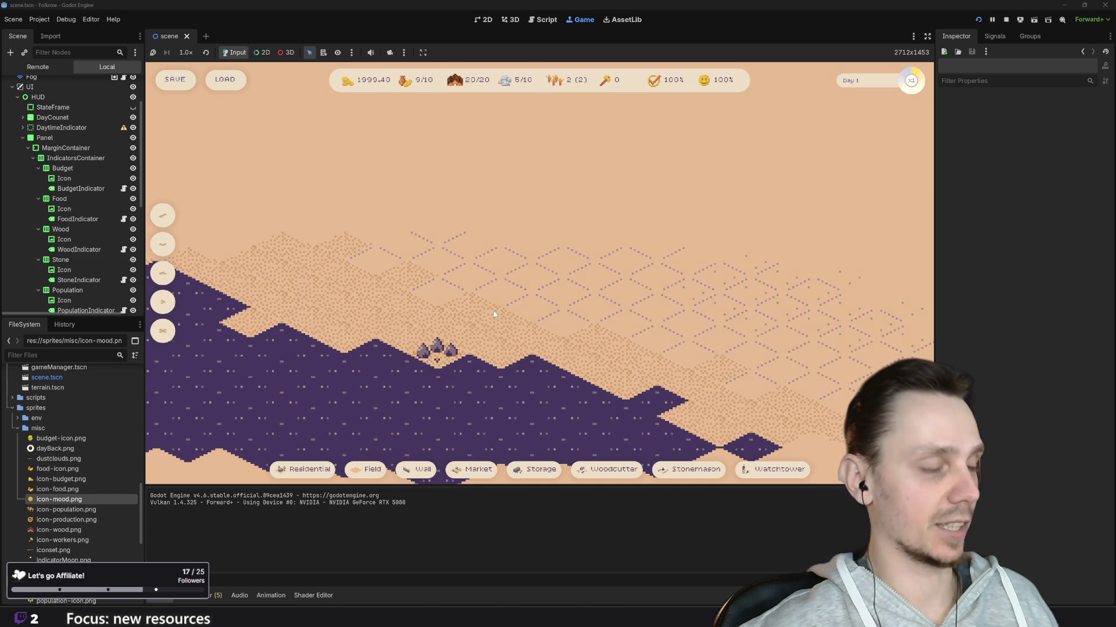
Place a road, a house beside it, two wheat fields and a market near the road
key(1)
click(526, 310)
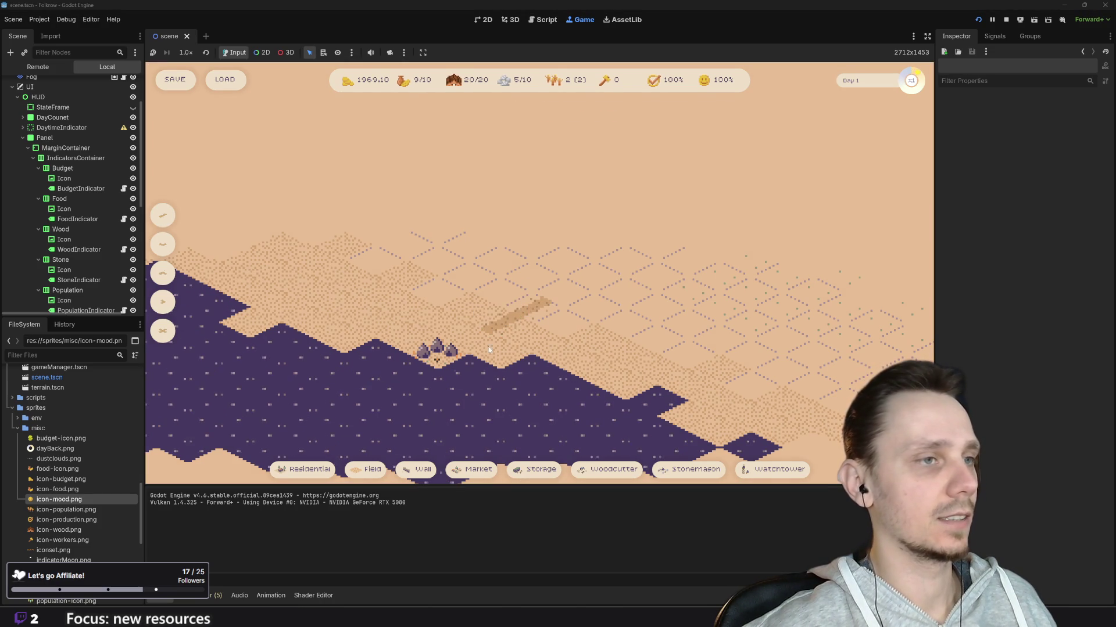
click(303, 471)
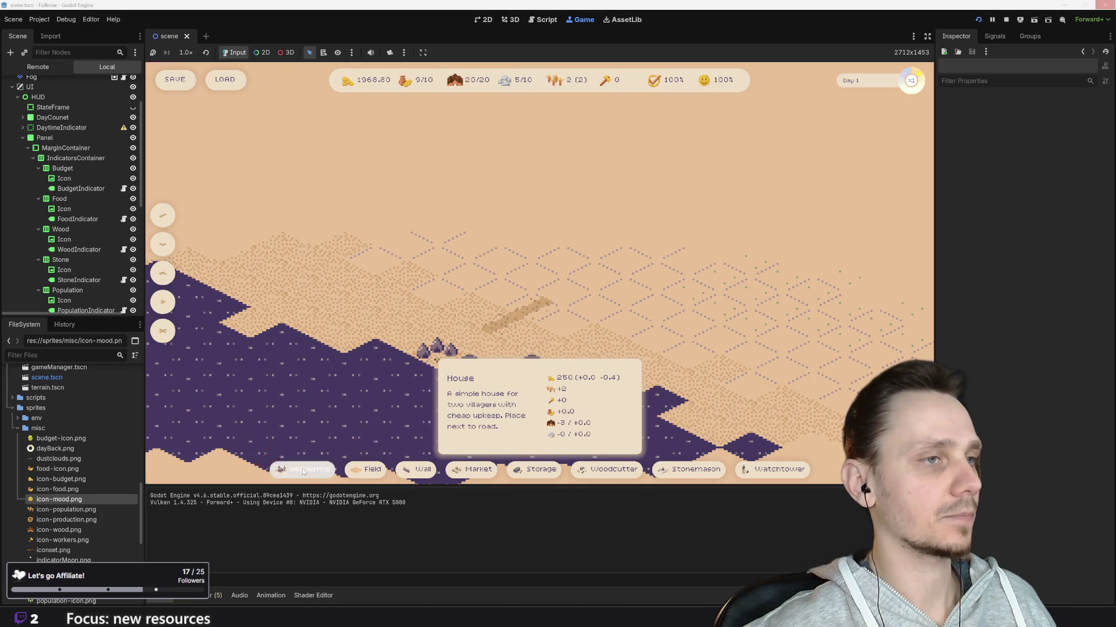
click(468, 301)
click(365, 469)
click(342, 271)
click(357, 470)
click(247, 256)
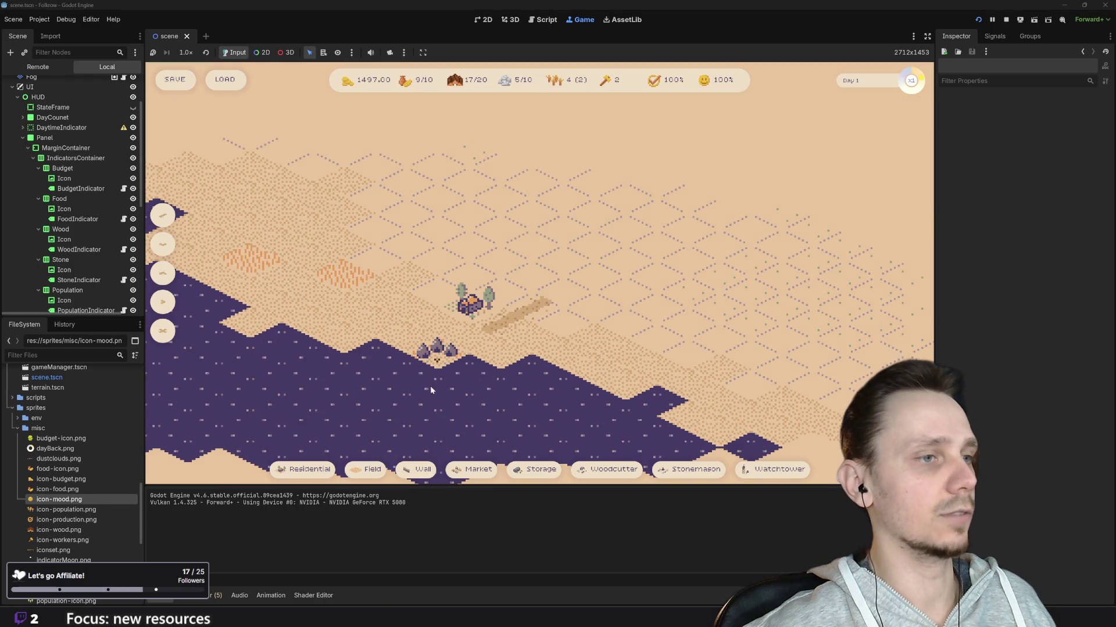
click(470, 471)
click(561, 316)
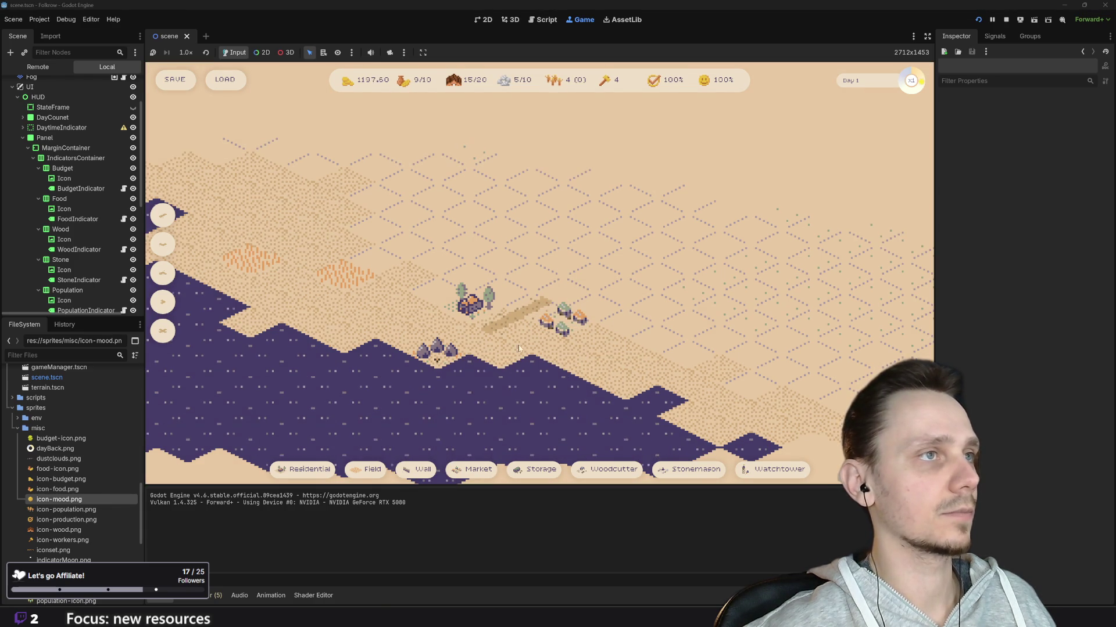
Extend the road, add two houses along it, a building upper-left and another wheat field
click(303, 470)
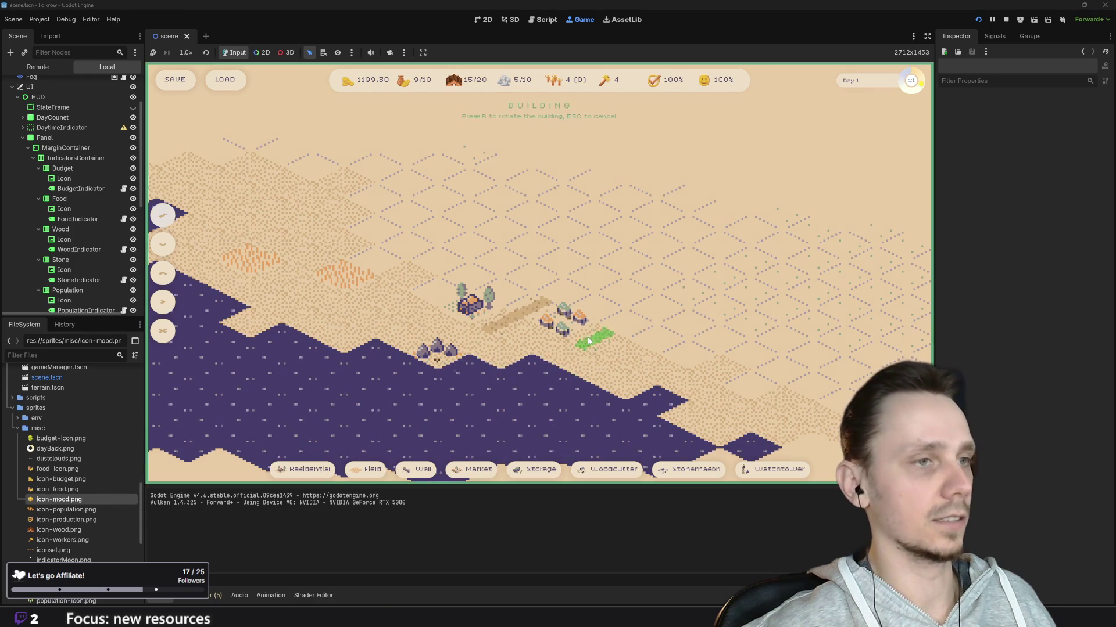
click(593, 279)
click(331, 477)
click(501, 291)
click(308, 470)
click(535, 273)
click(308, 469)
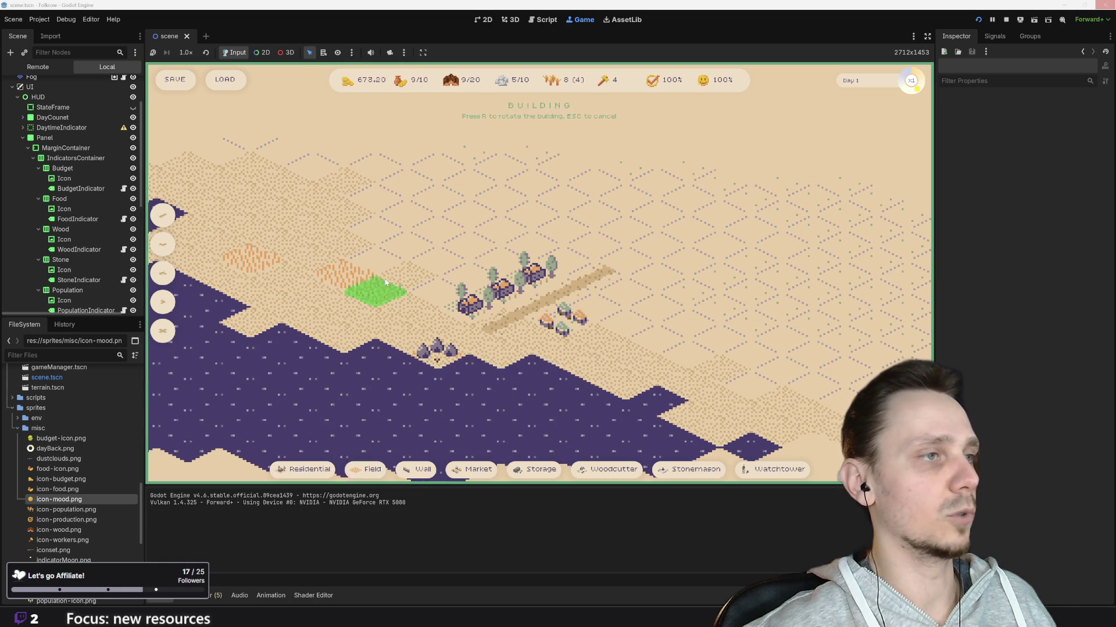
click(308, 235)
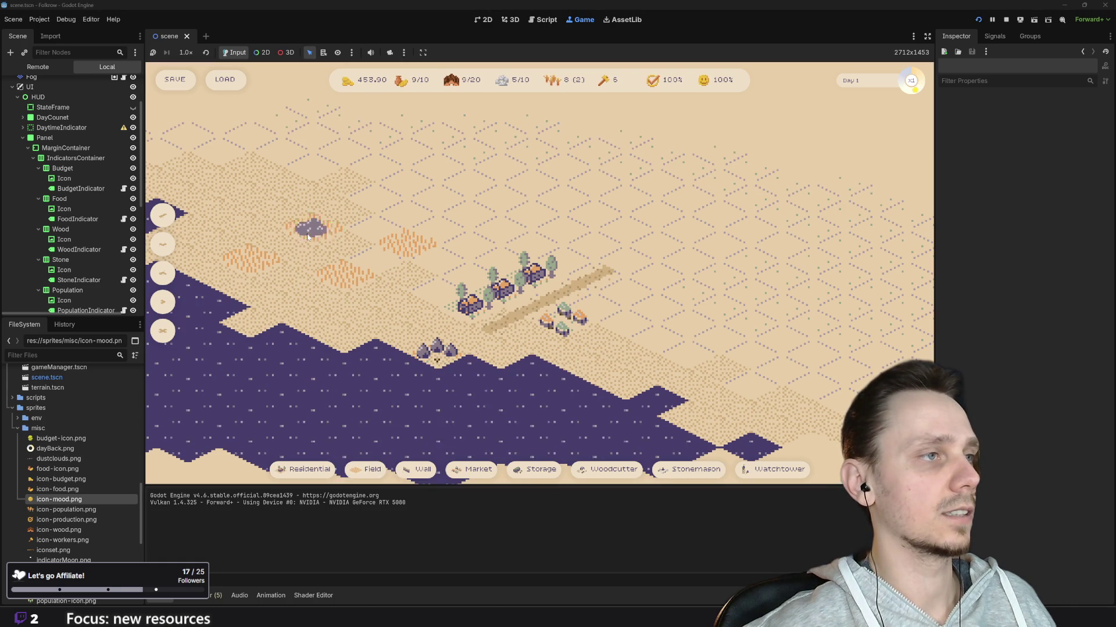
click(366, 469)
click(343, 216)
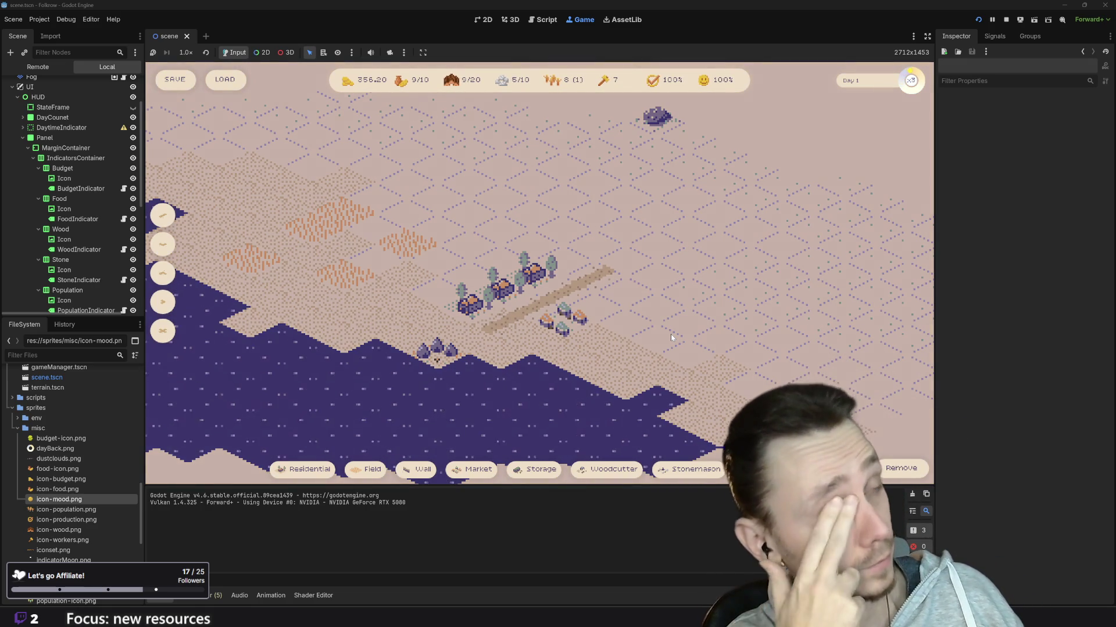
Add a second market and a house at the road's end
click(460, 466)
click(618, 260)
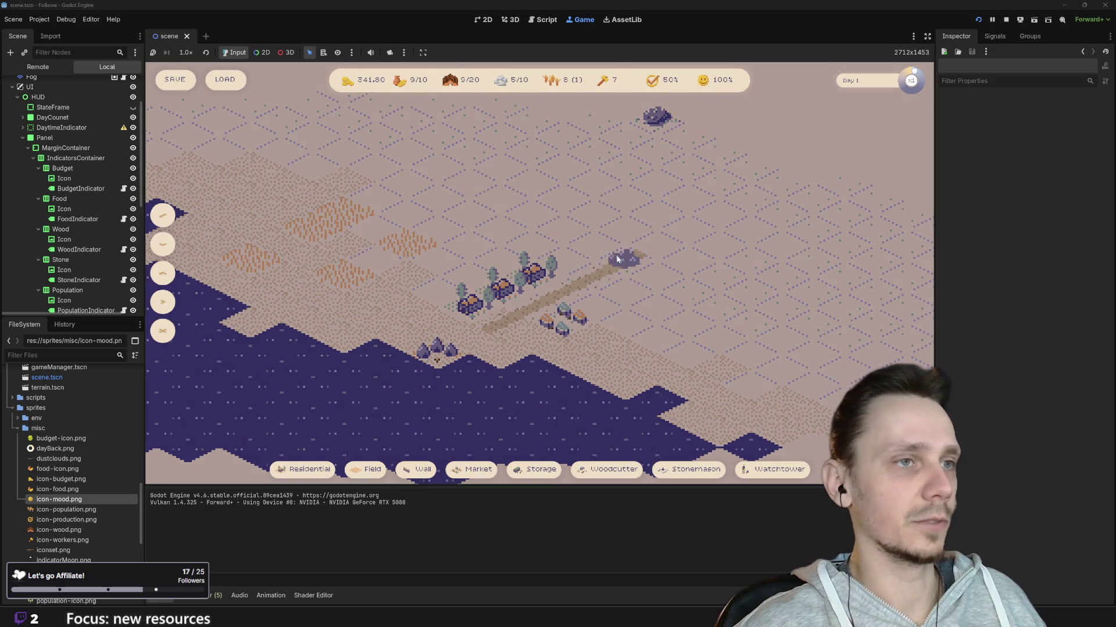
click(304, 469)
click(563, 263)
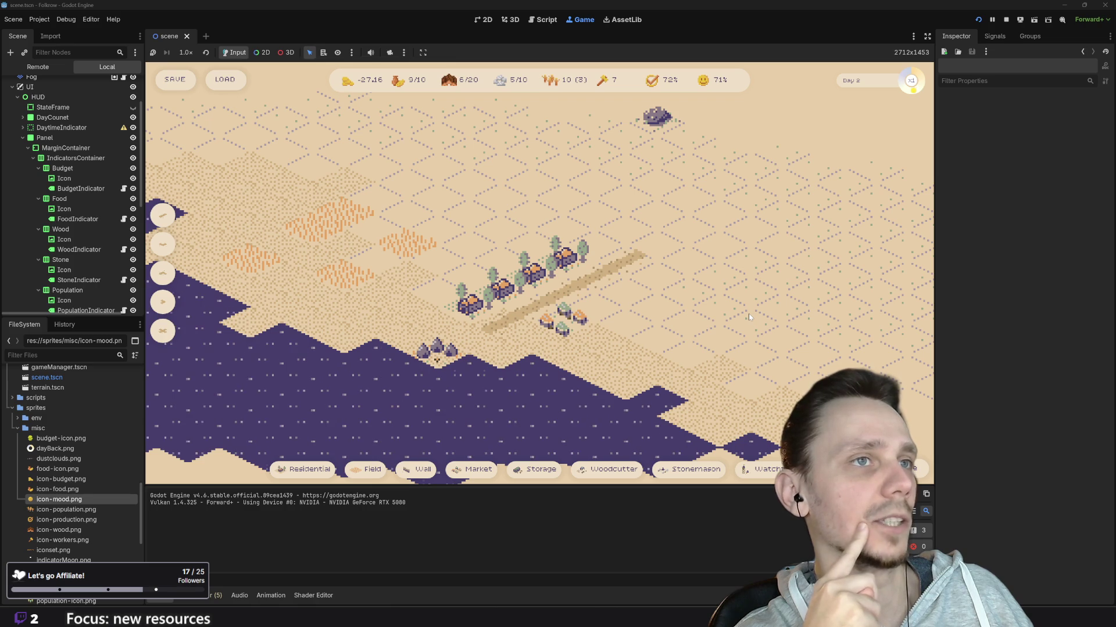
Switch to x2 speed and let the game run into Day 2 as mood sinks to 43%
key(2)
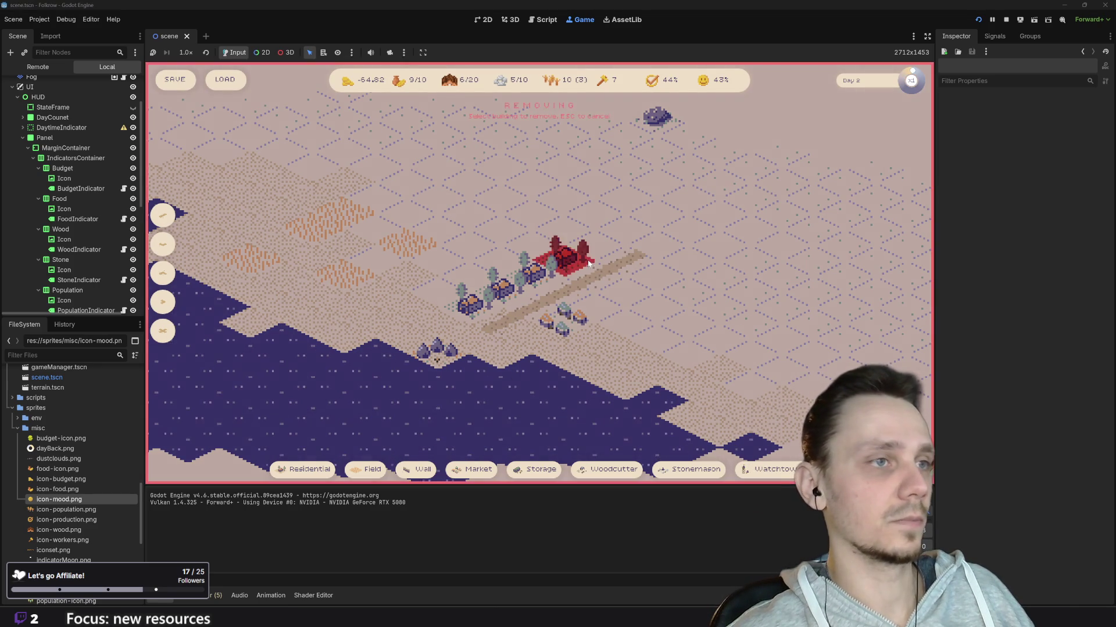
Demolish the orange wheat field and the house nearest the lake
key(x)
click(410, 244)
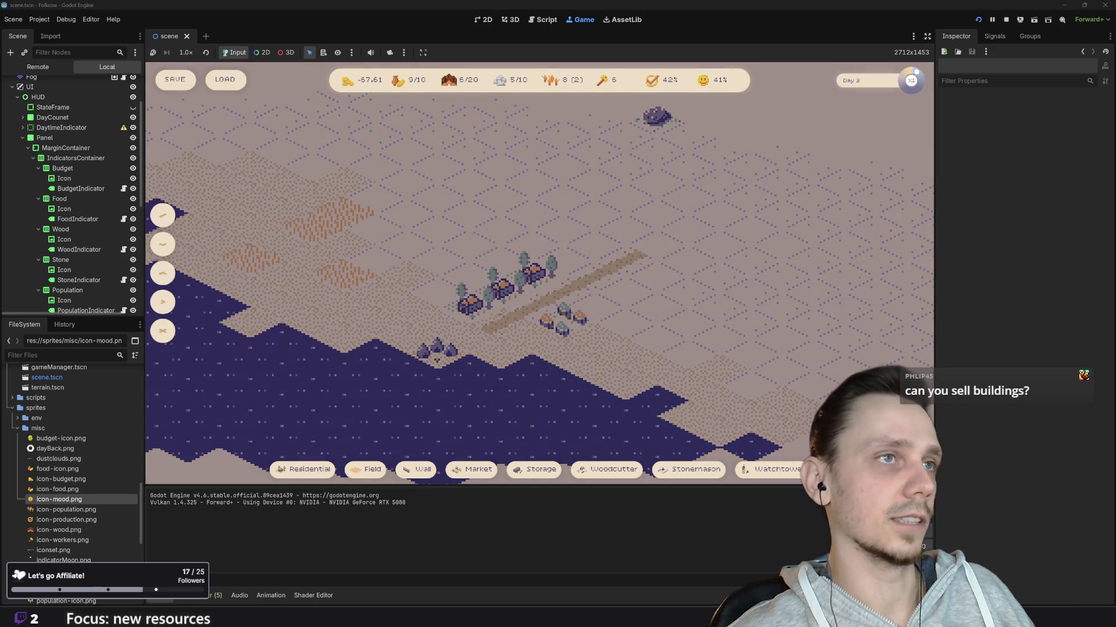
key(x)
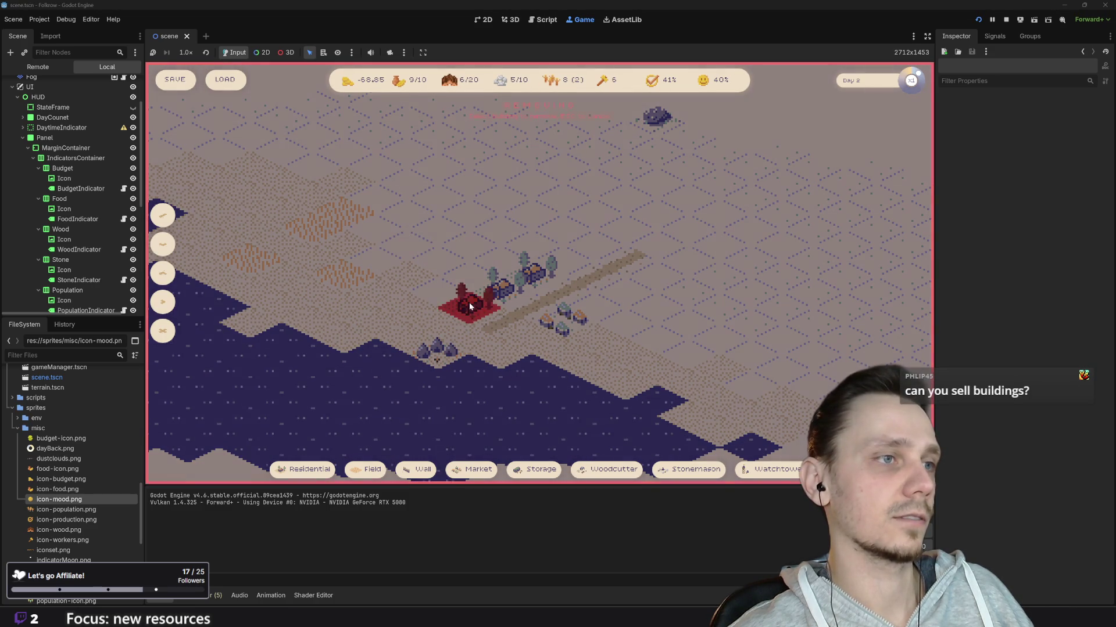
click(468, 303)
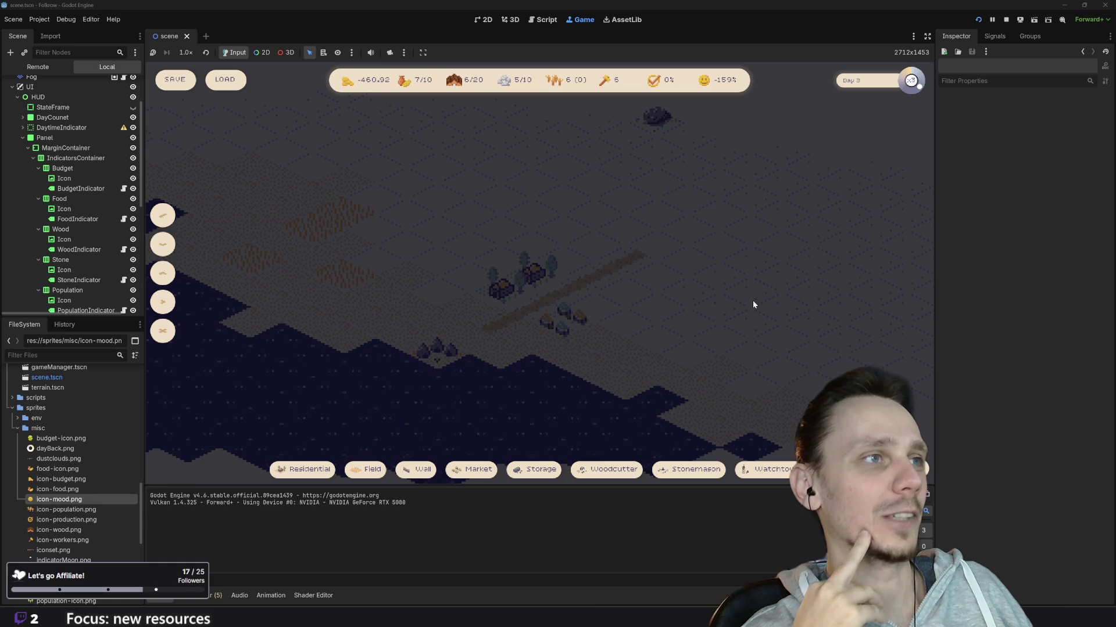
Stop the running game and jump to the _update_mood_level function
click(1006, 20)
scroll(406, 261, down, 1)
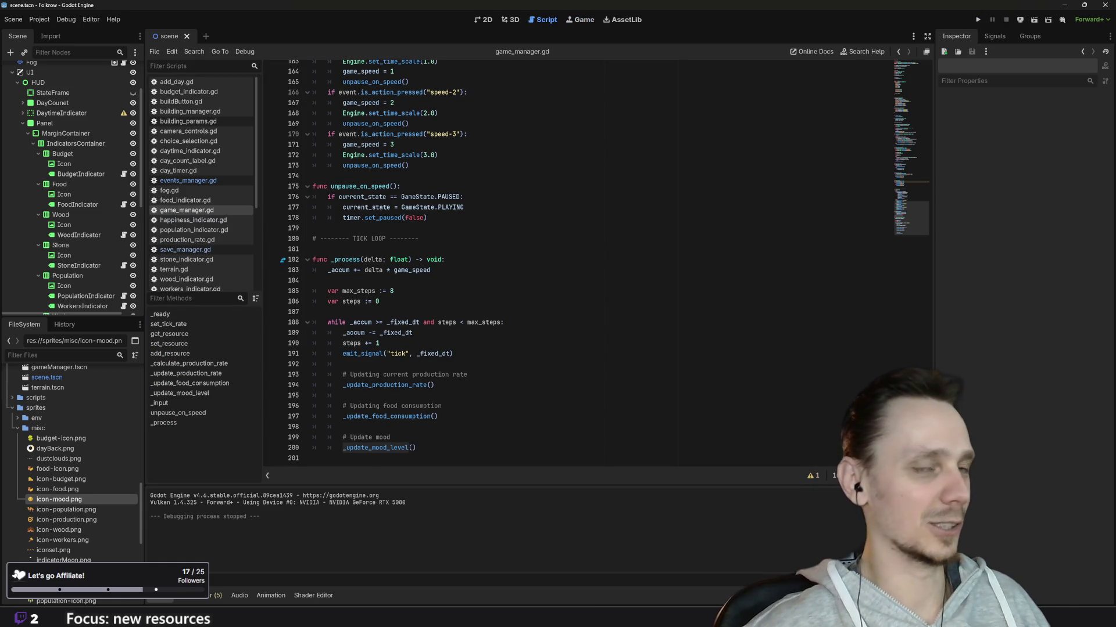
ctrl+click(377, 448)
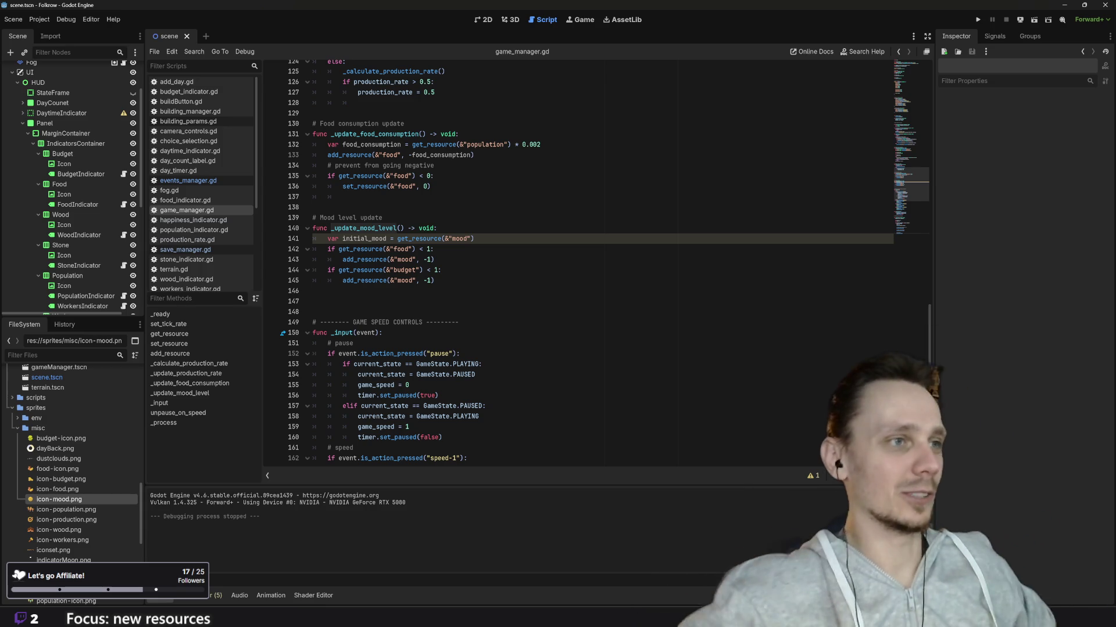
Add an 'if initial_mood > 0' condition line below the initial_mood variable
click(437, 228)
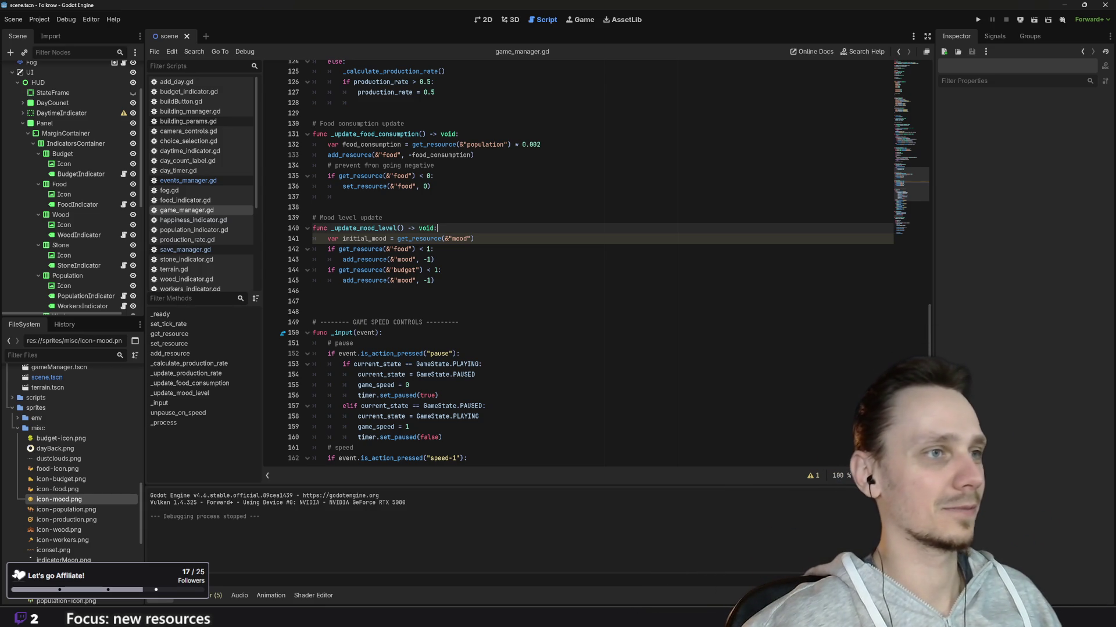
key(Return)
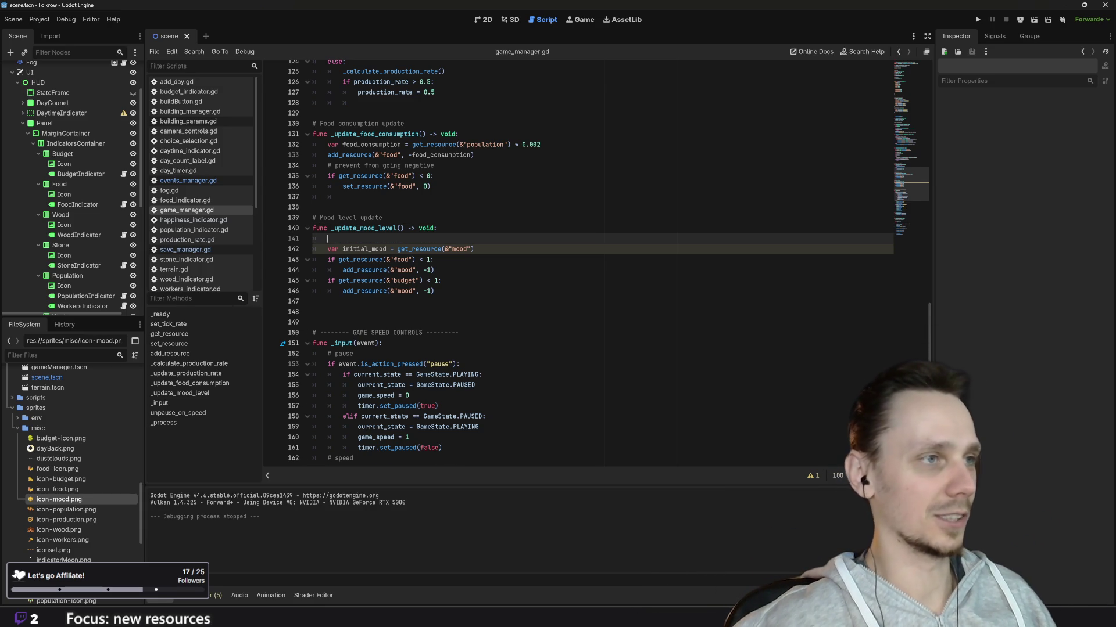
text(if)
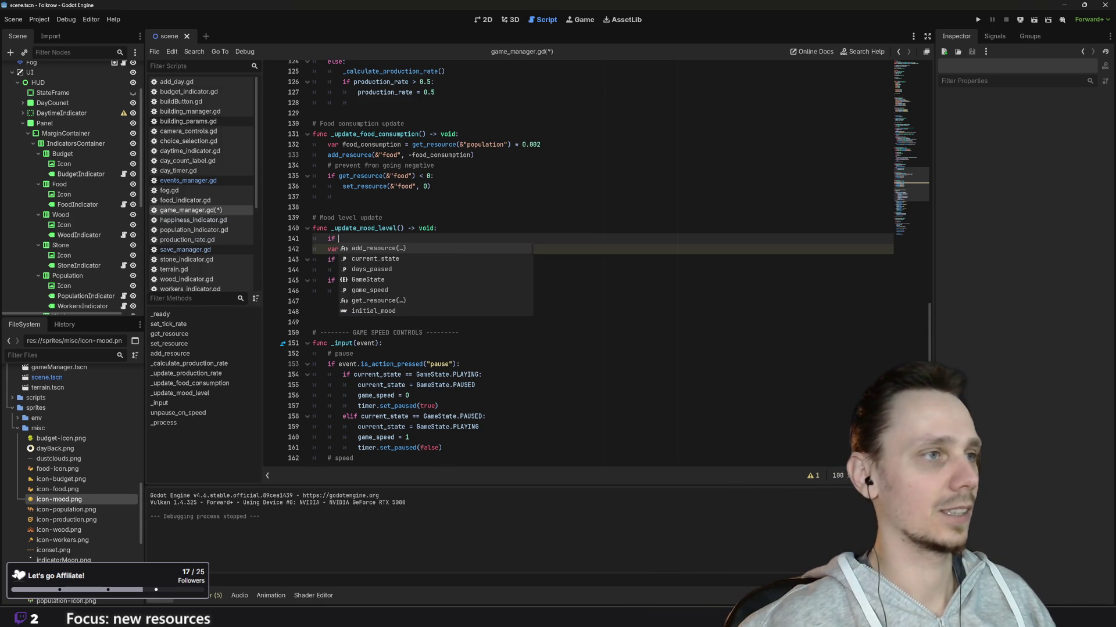
key(Escape)
key(Up)
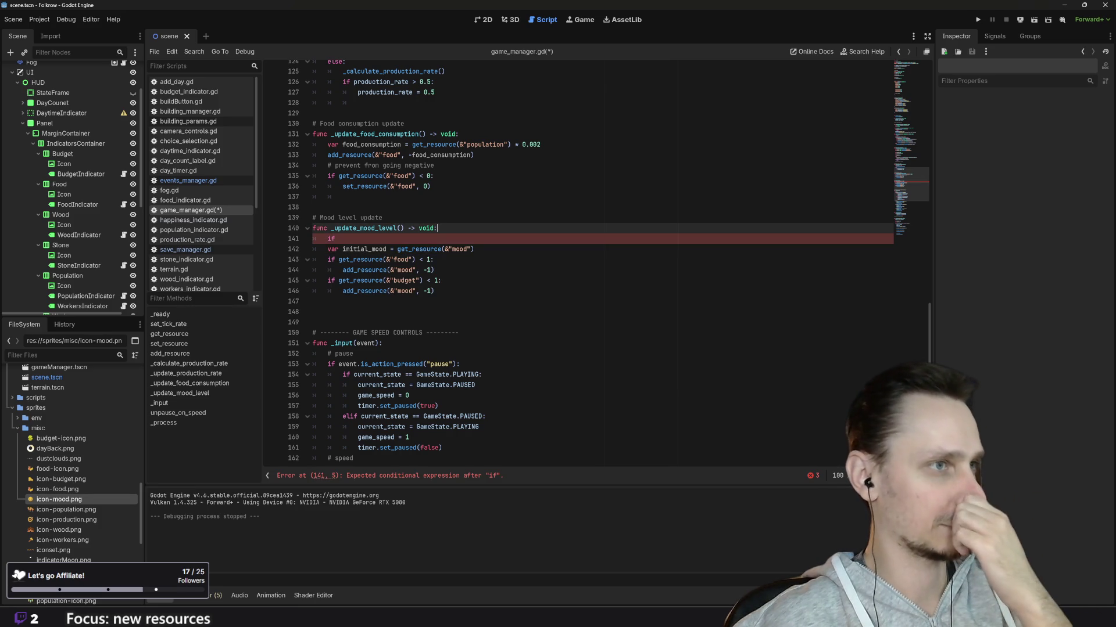
key(Down)
key(shift+Home)
key(BackSpace)
key(Delete)
key(End)
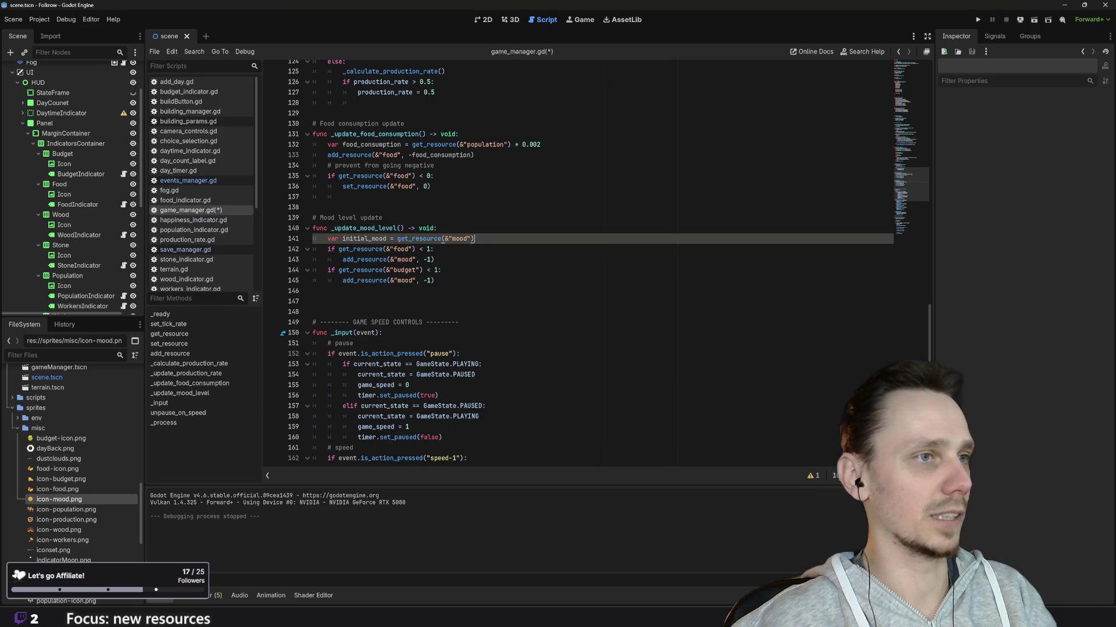
key(Return)
text(if initial_mood > 0)
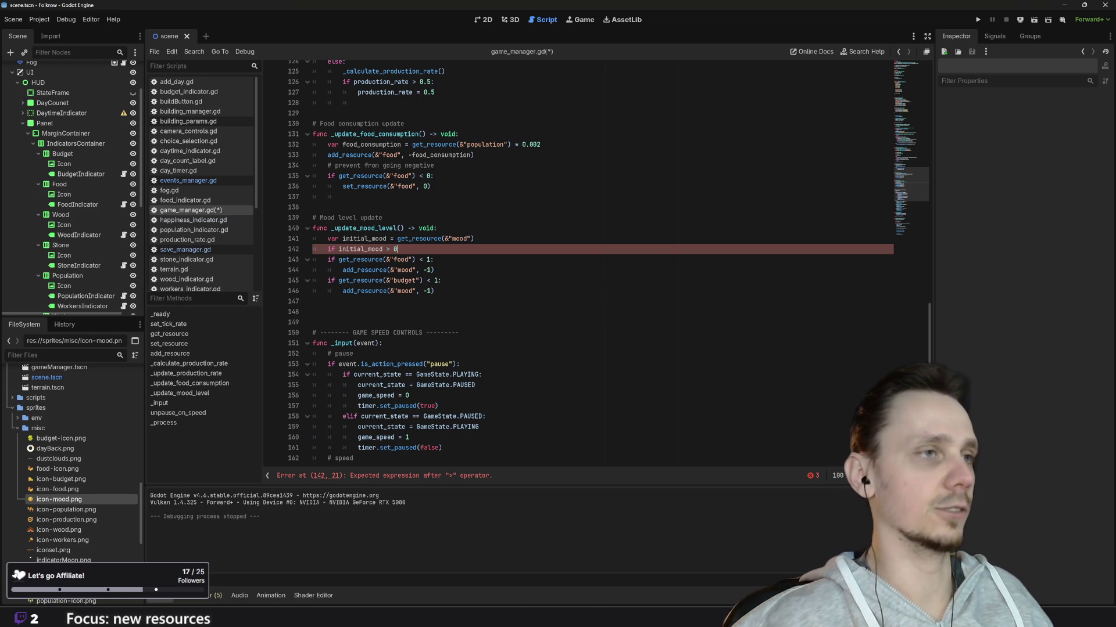
Indent the food and budget checks under the condition and add a set_resource mood reset after them
drag(435, 291, 314, 260)
key(Tab)
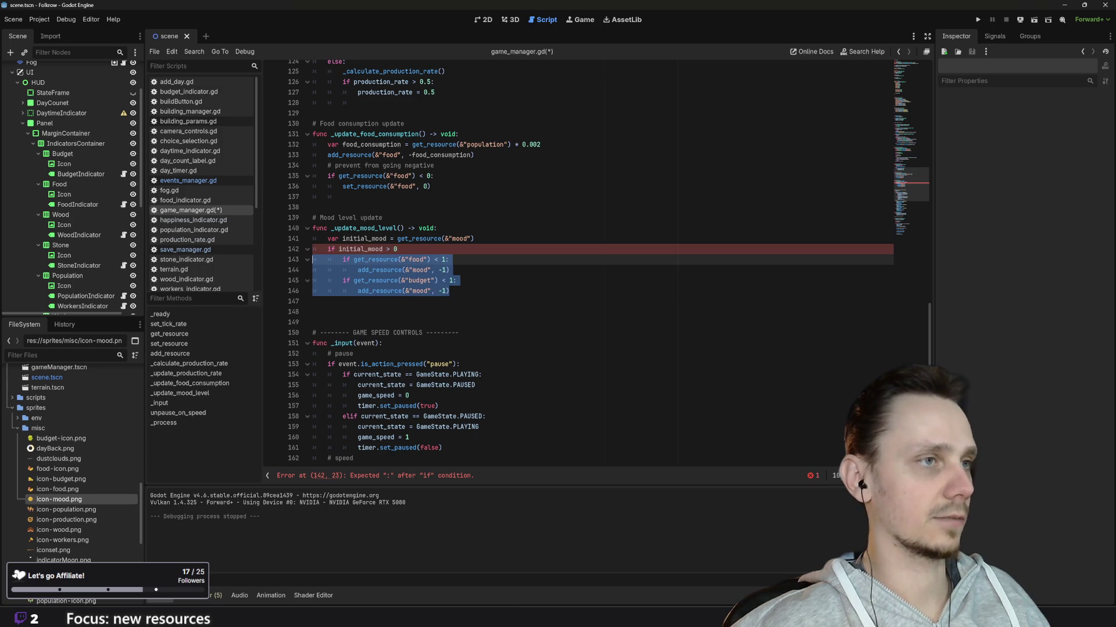
click(398, 249)
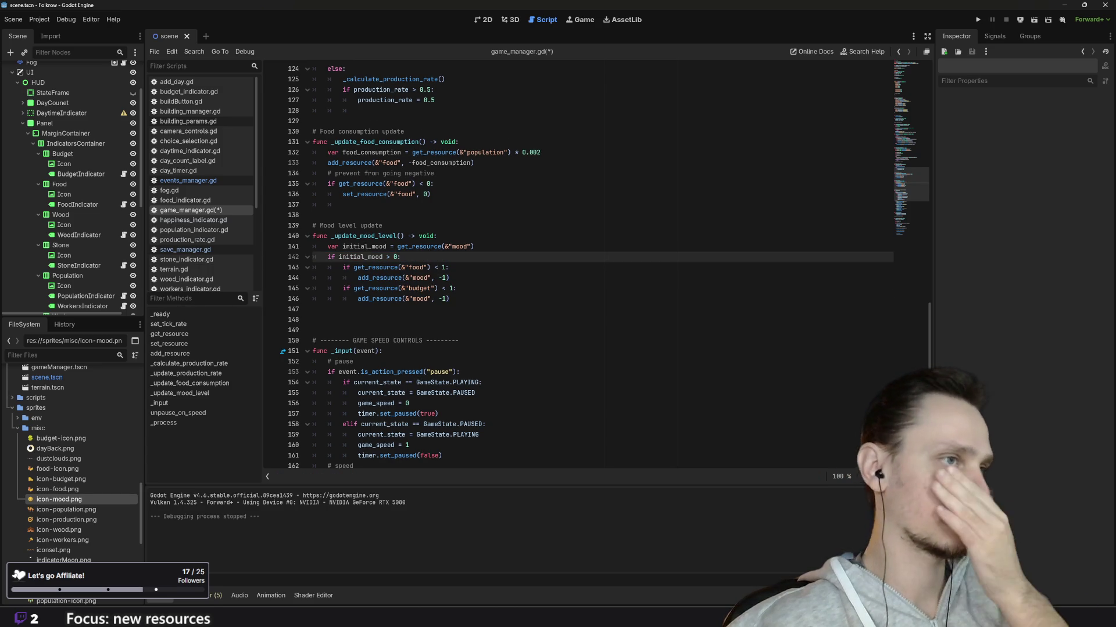
text(:)
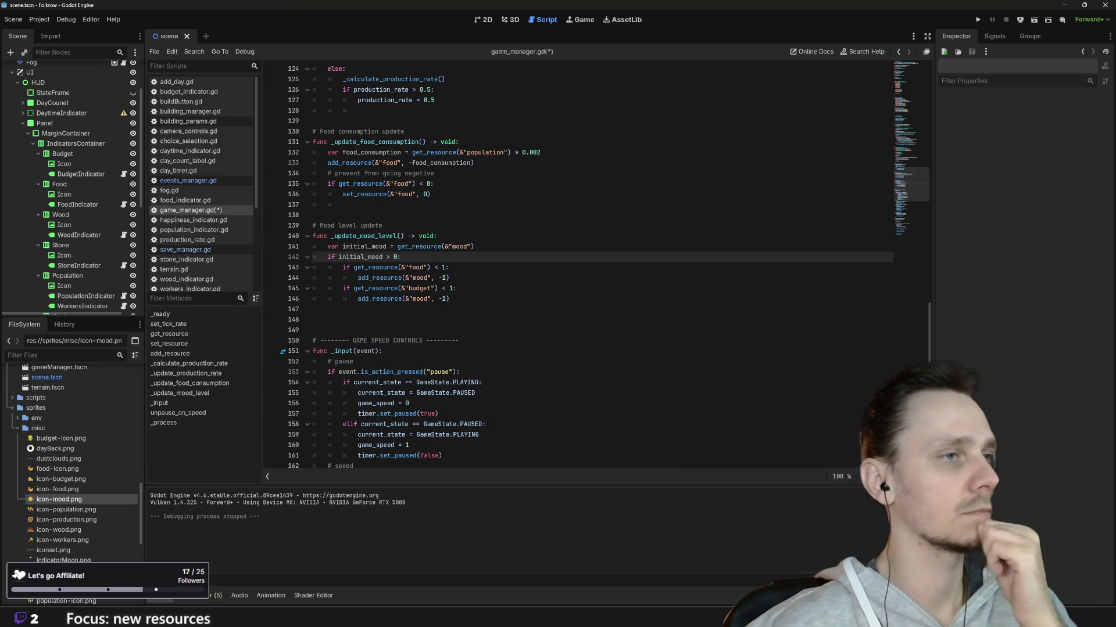
click(450, 298)
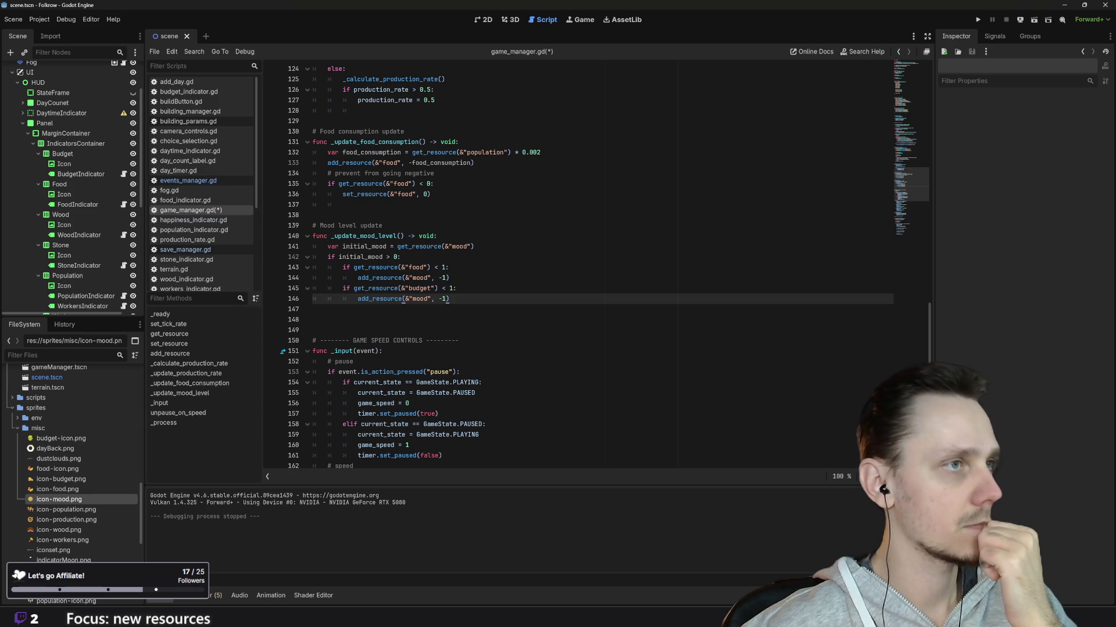
drag(342, 194, 431, 194)
key(ctrl+c)
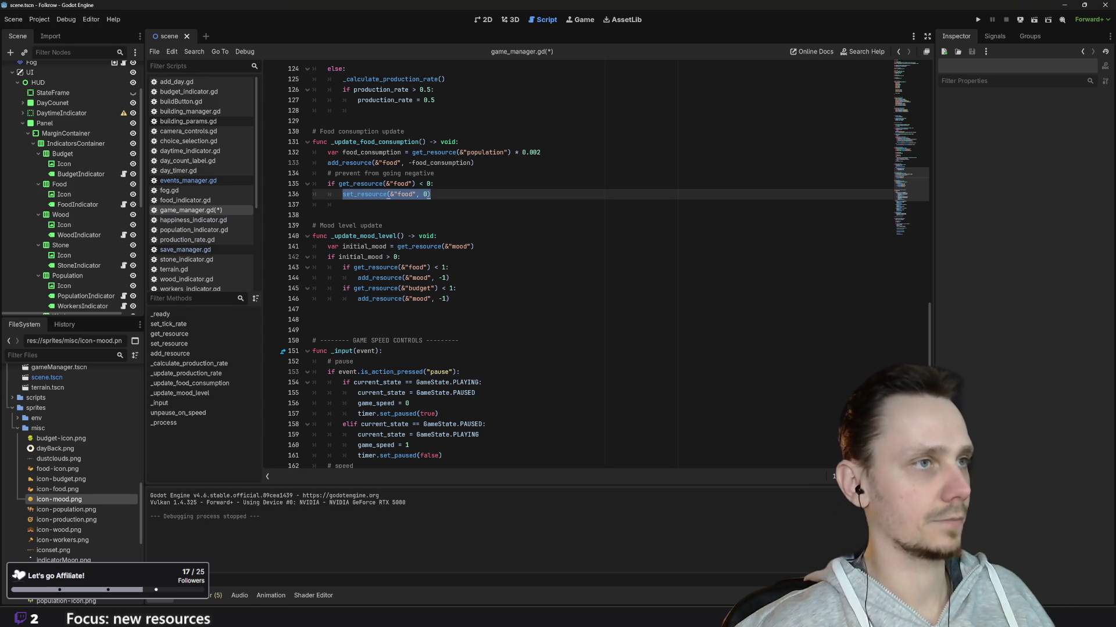
click(459, 299)
key(Return)
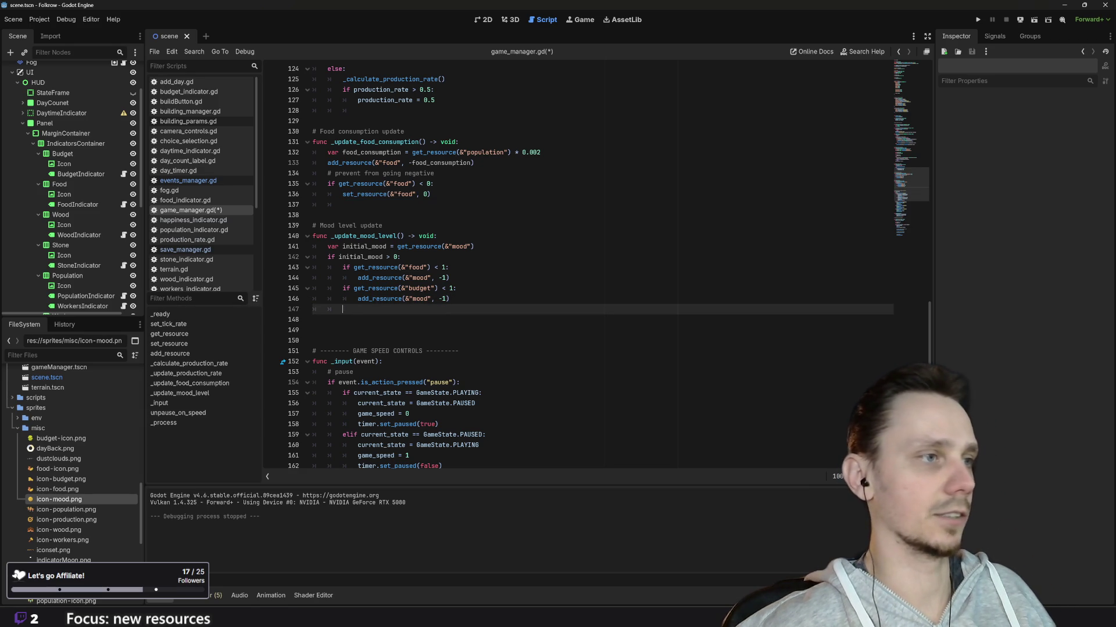
key(ctrl+v)
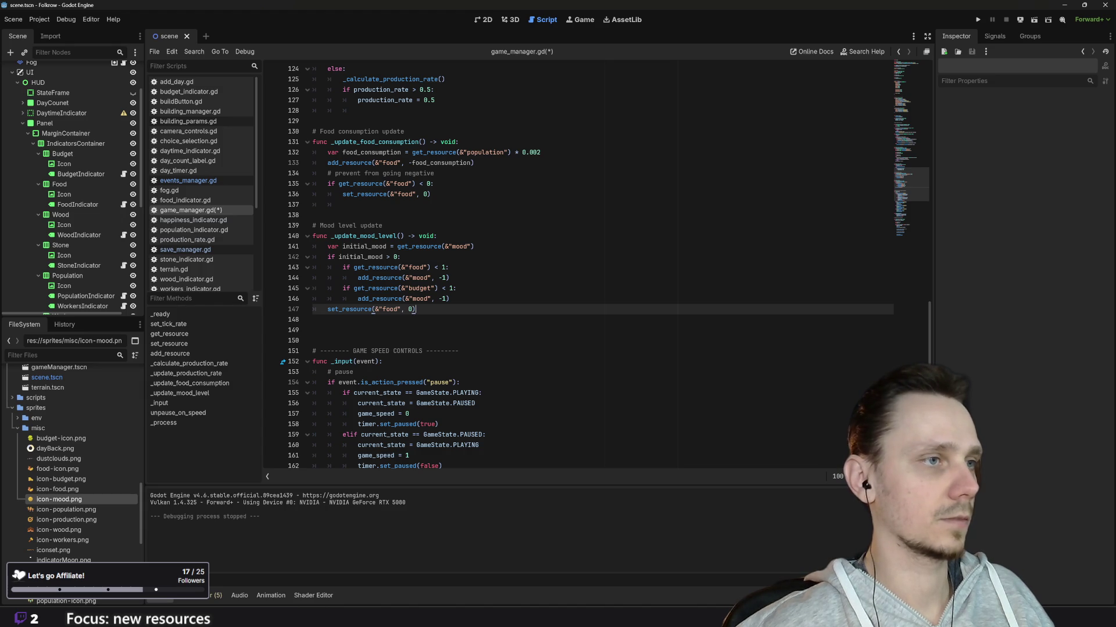
double_click(390, 309)
text(mood)
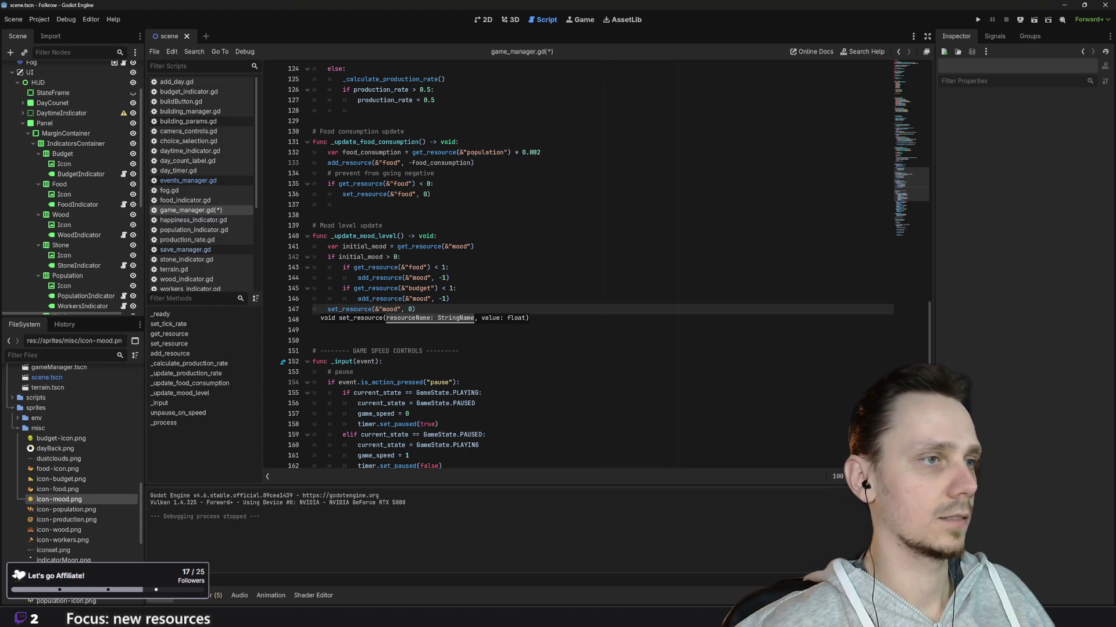
Turn the mood reset on line 147 into an else branch and save game_manager.gd
key(End)
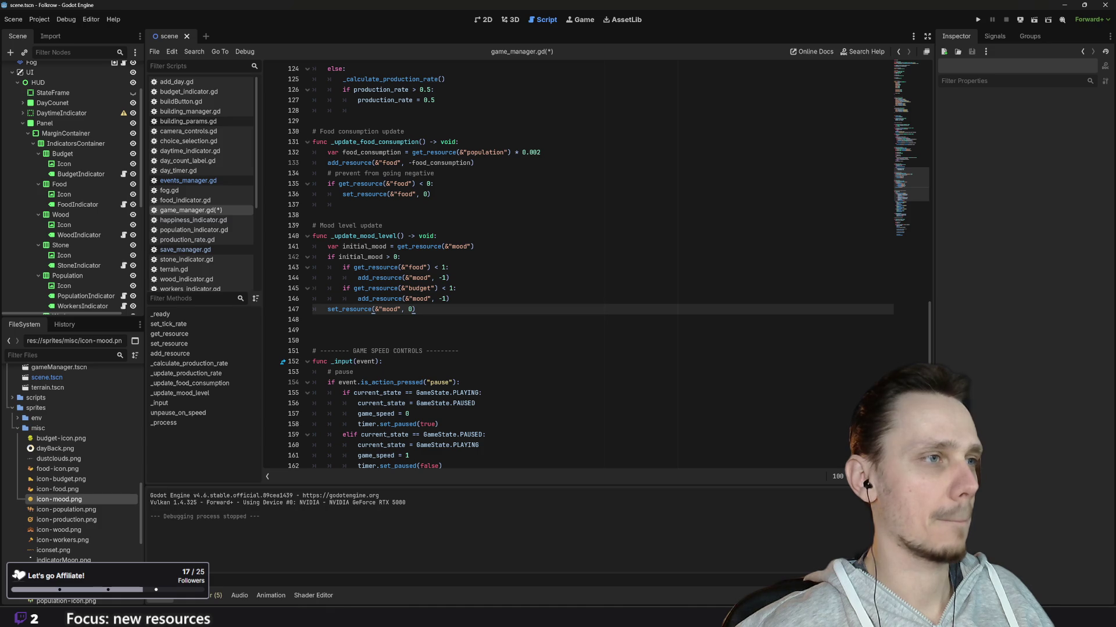
key(Home)
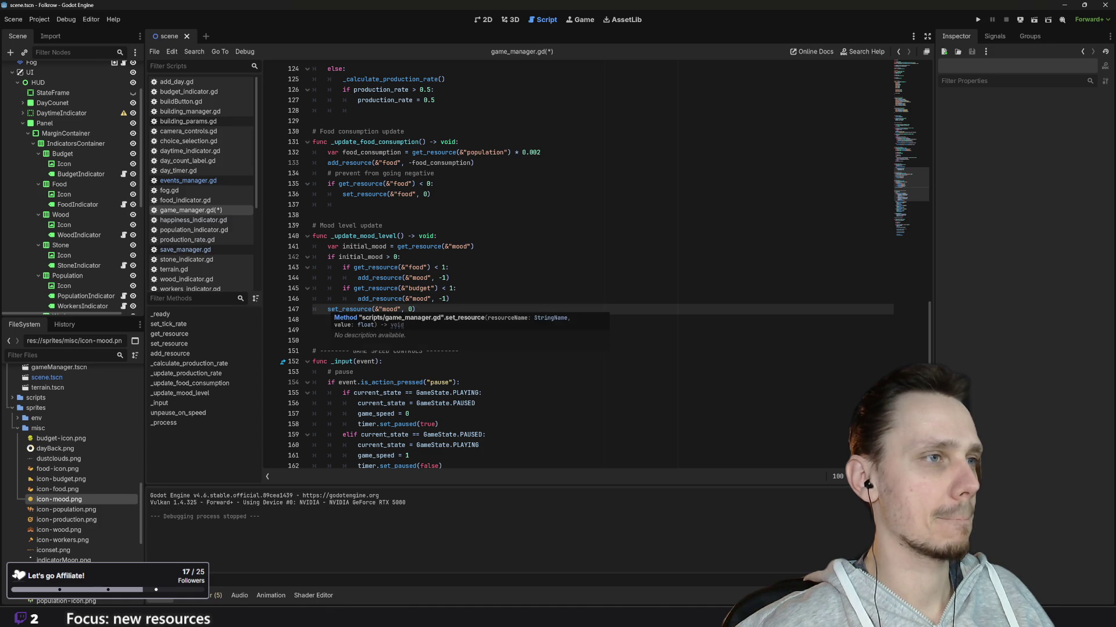
text(else:)
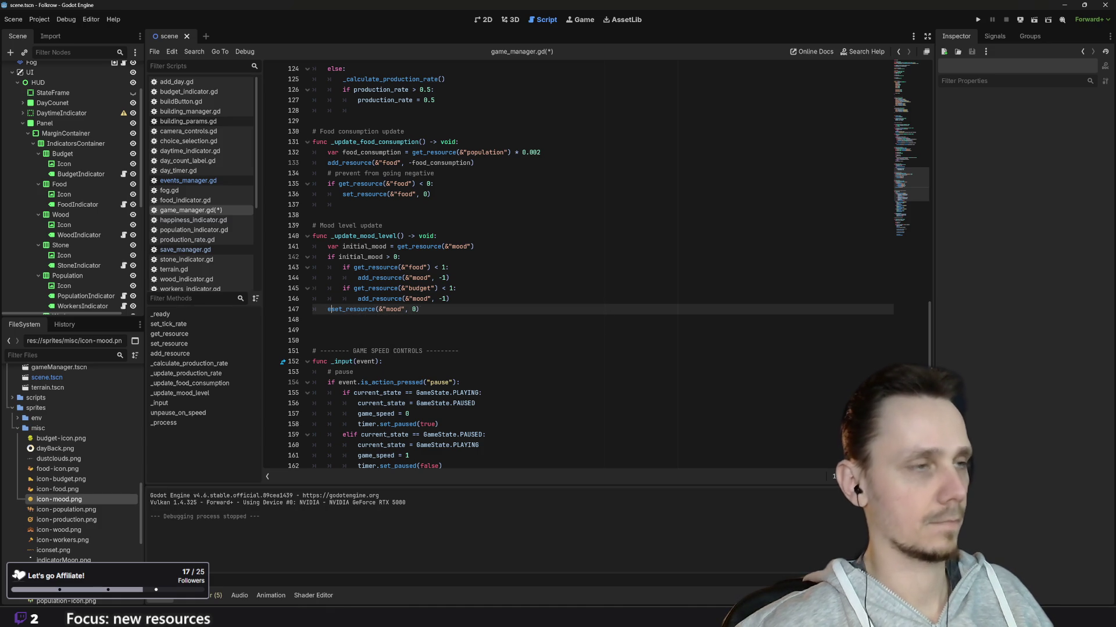
key(Return)
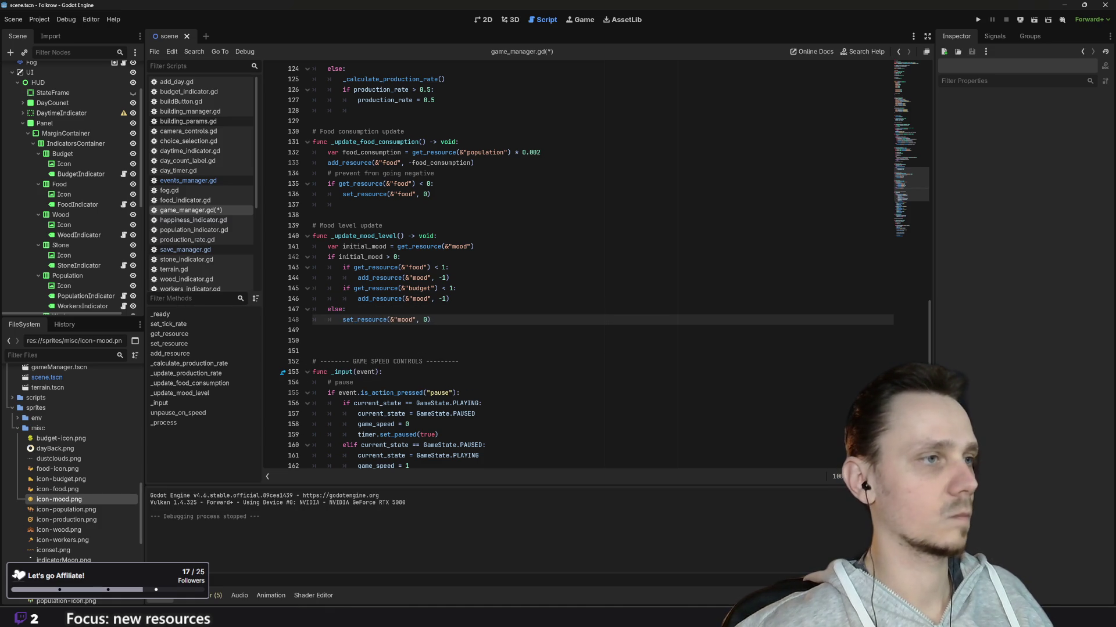
key(BackSpace)
key(BackSpace)
key(BackSpace)
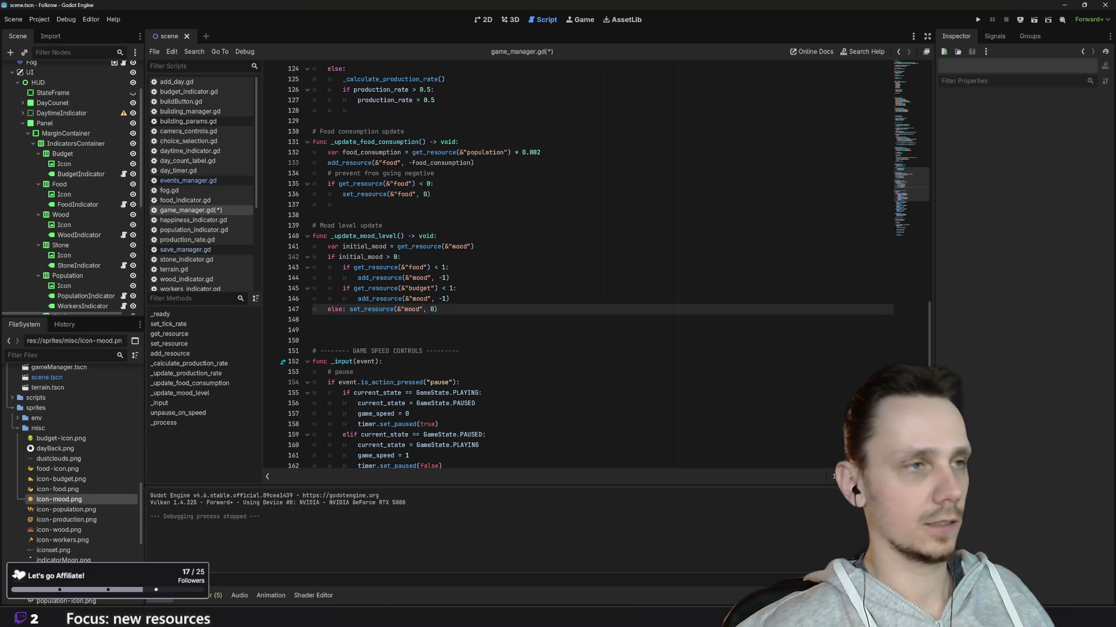
key(Up)
key(End)
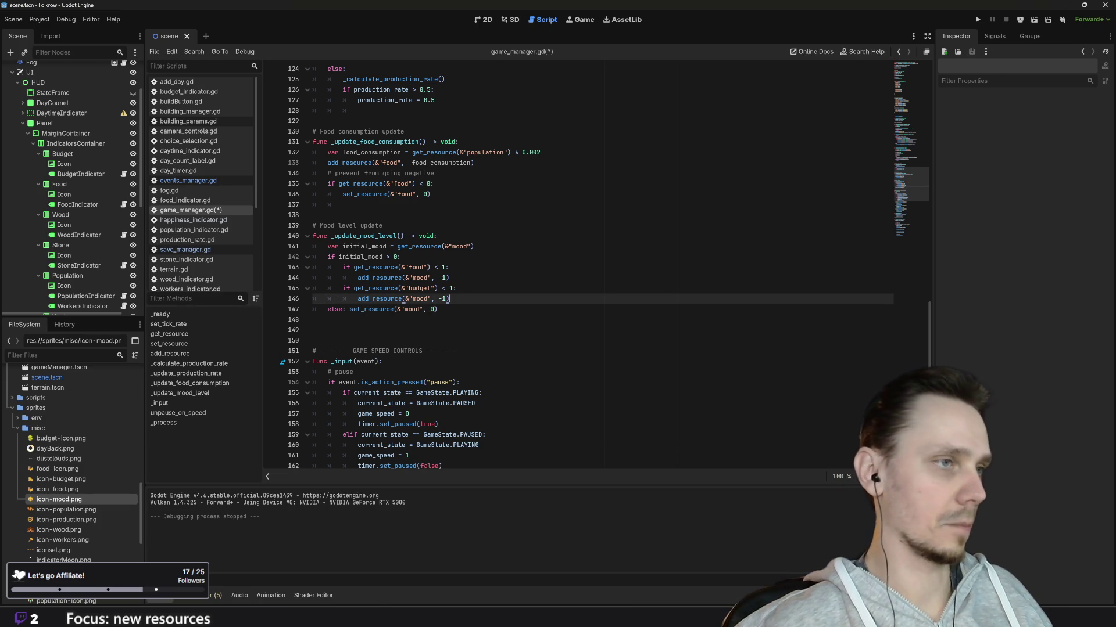
key(ctrl+s)
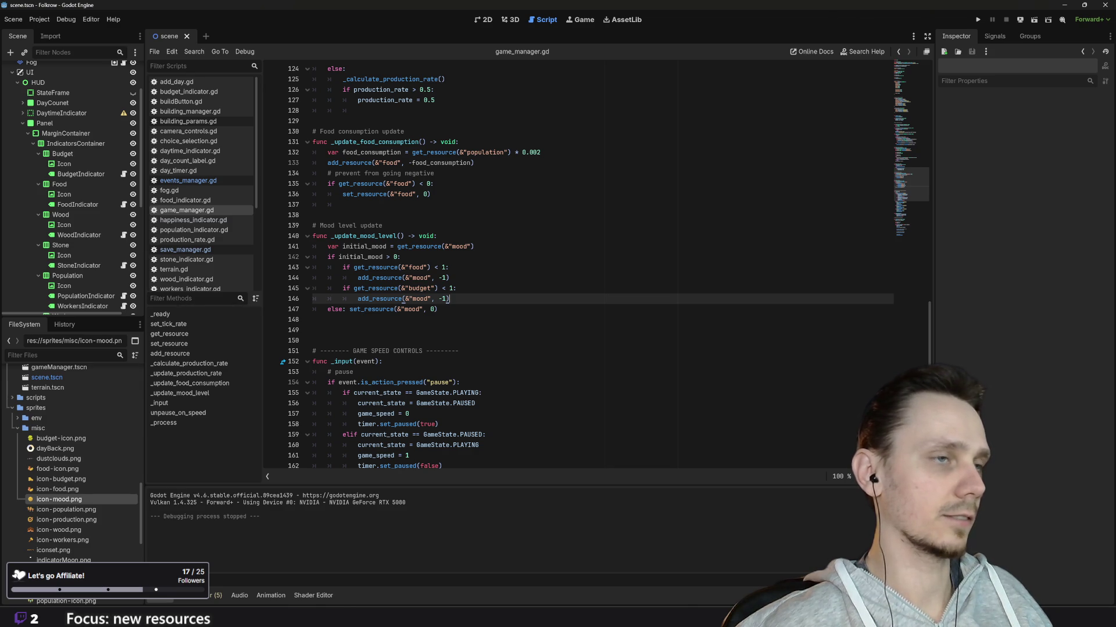
Change both mood penalties from -1 to -0.1 and run the game
click(442, 278)
text(0.)
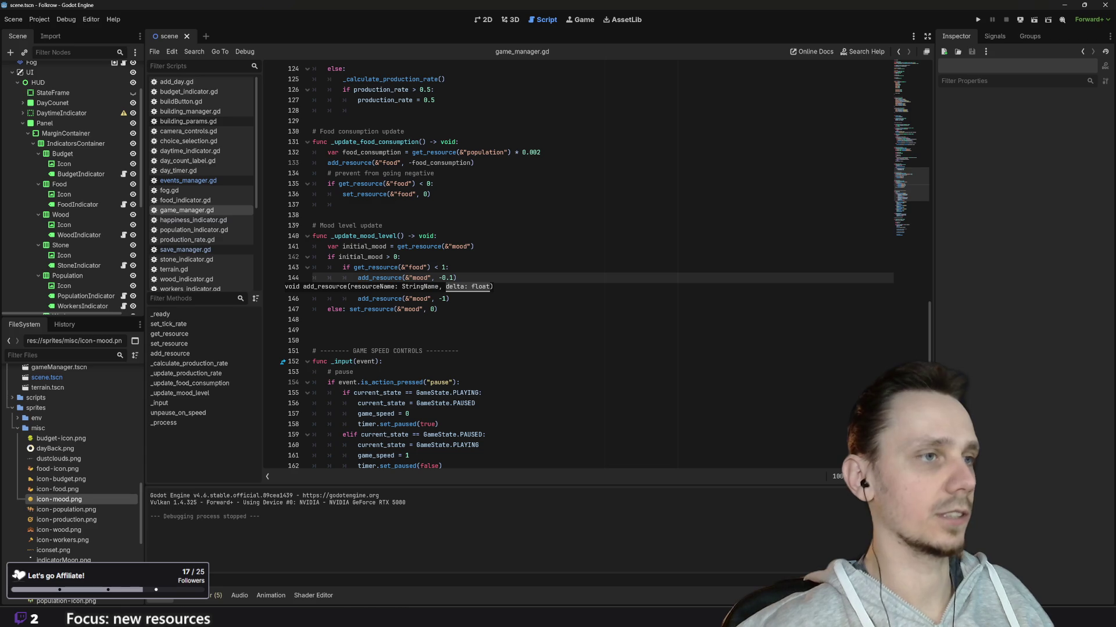
key(End)
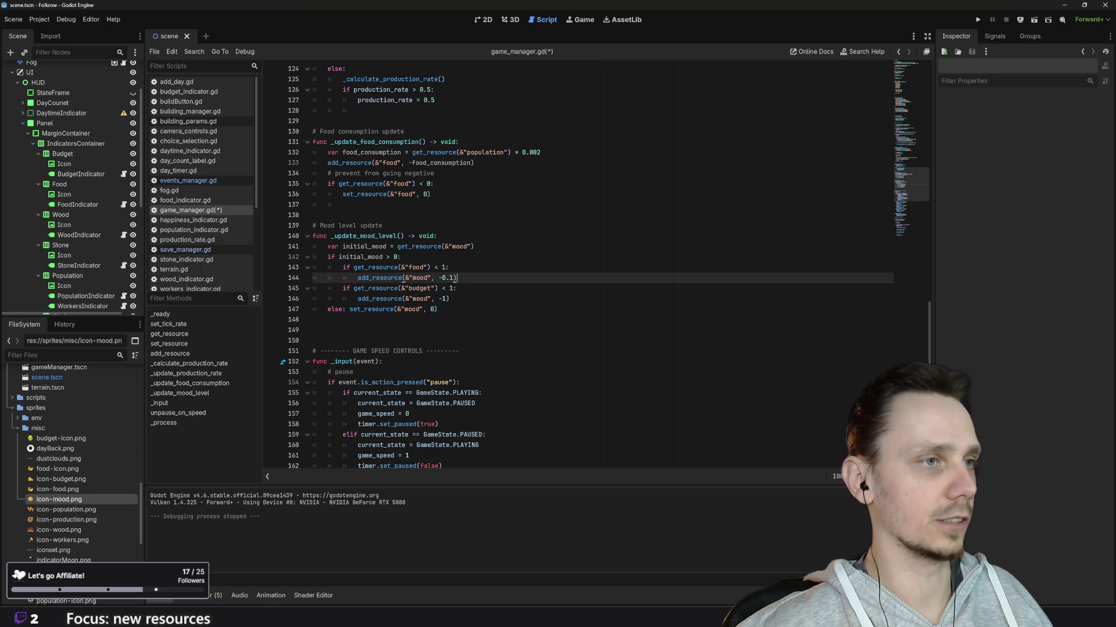
click(441, 299)
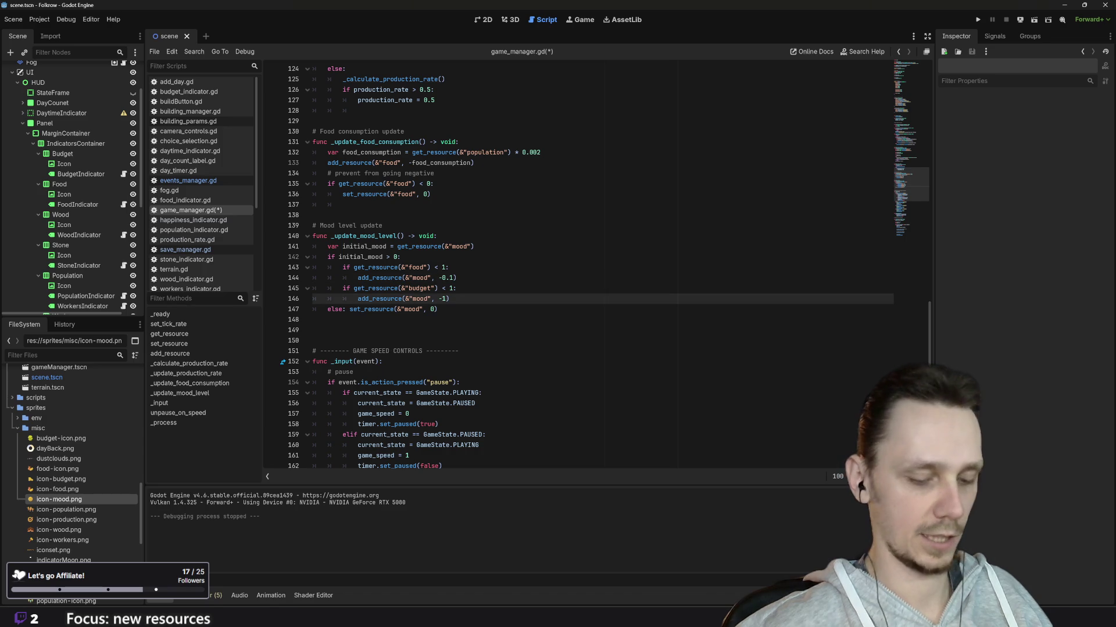
text(0.)
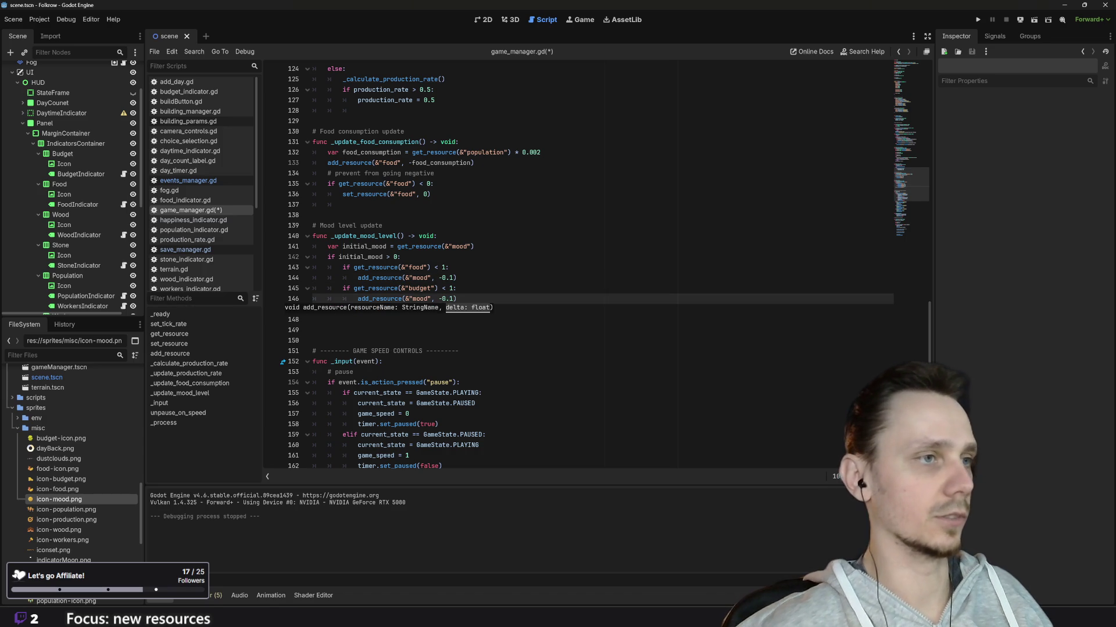
key(F5)
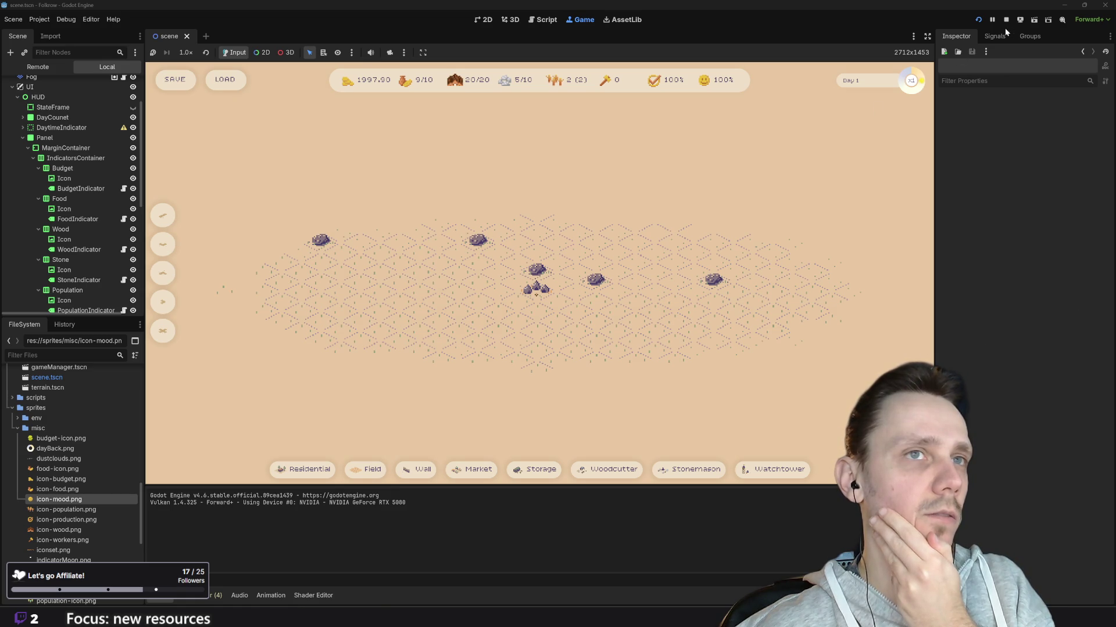
click(546, 21)
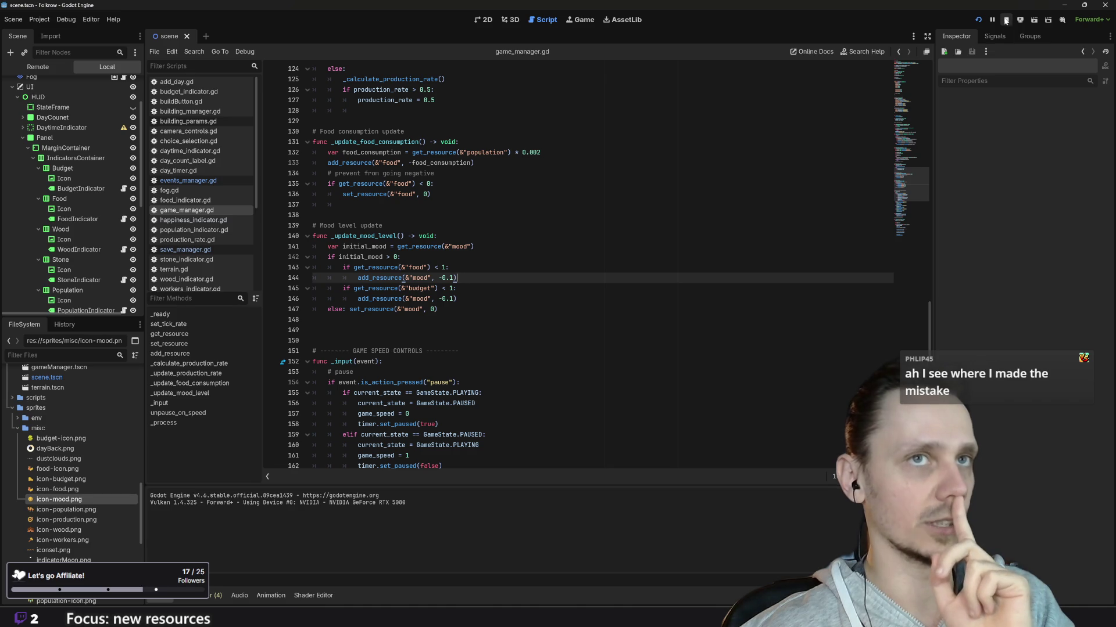
click(581, 20)
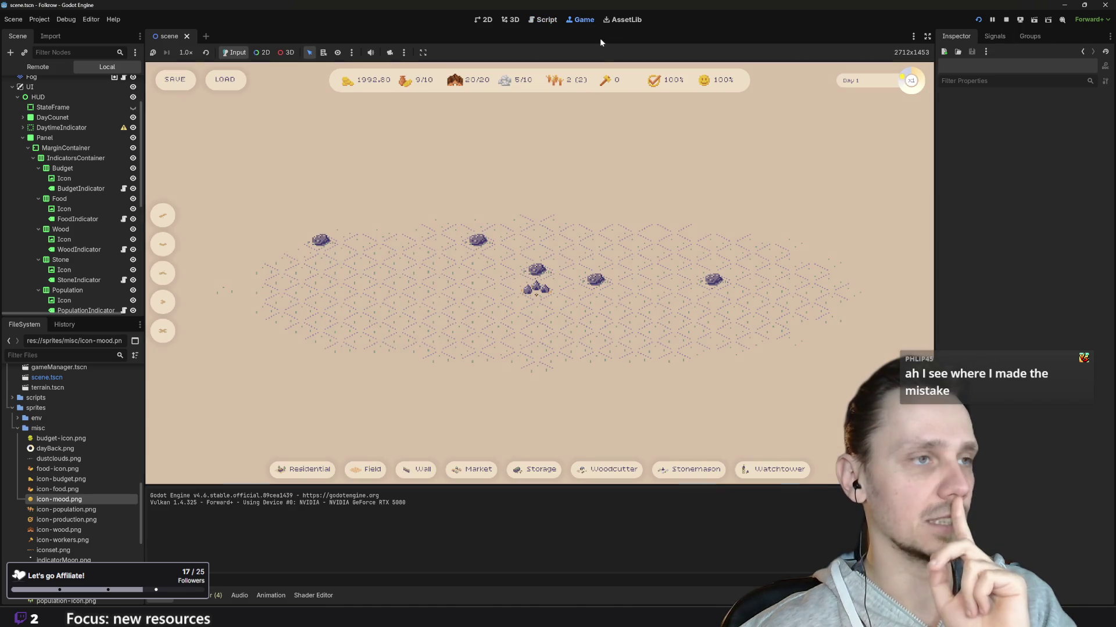
Place a road strip and a building beside it on the map
scroll(577, 330, up, 2)
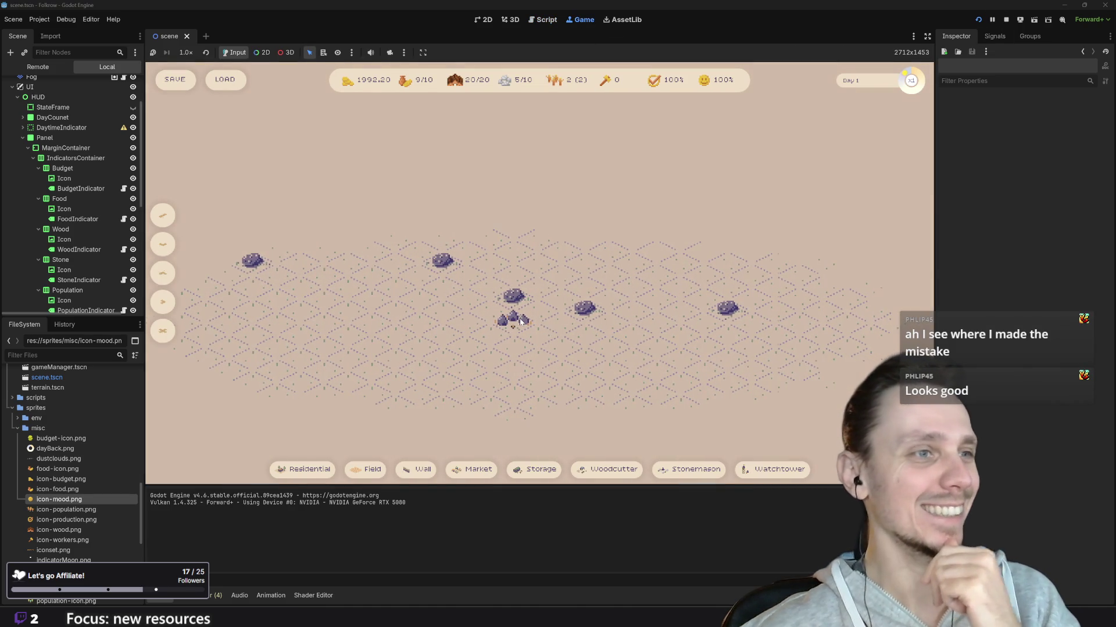
scroll(516, 315, down, 2)
scroll(516, 315, up, 2)
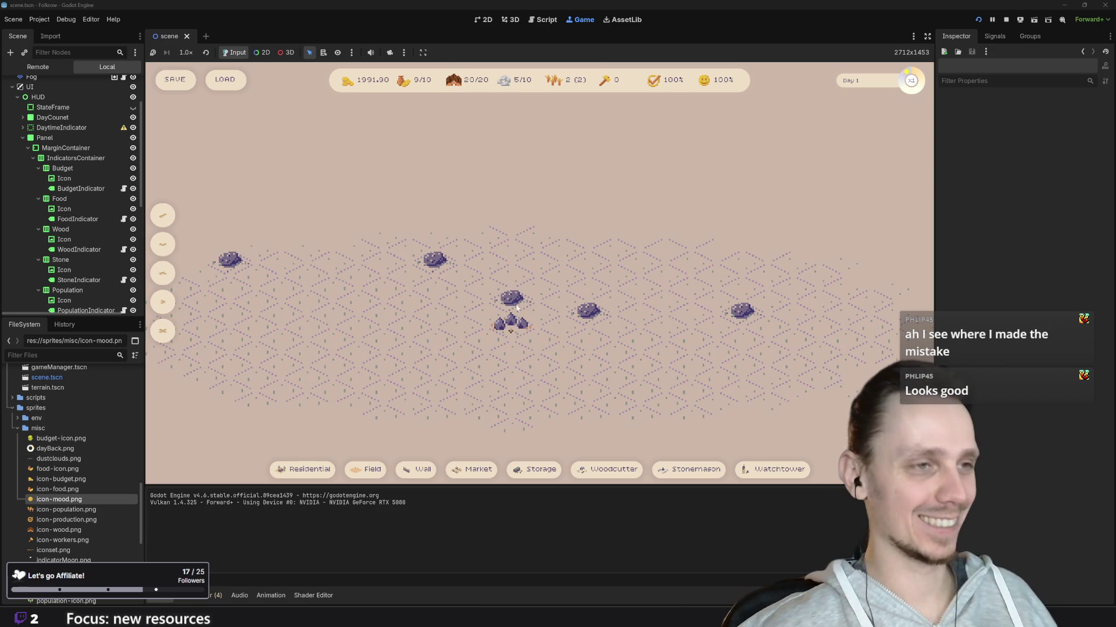
key(2)
click(561, 376)
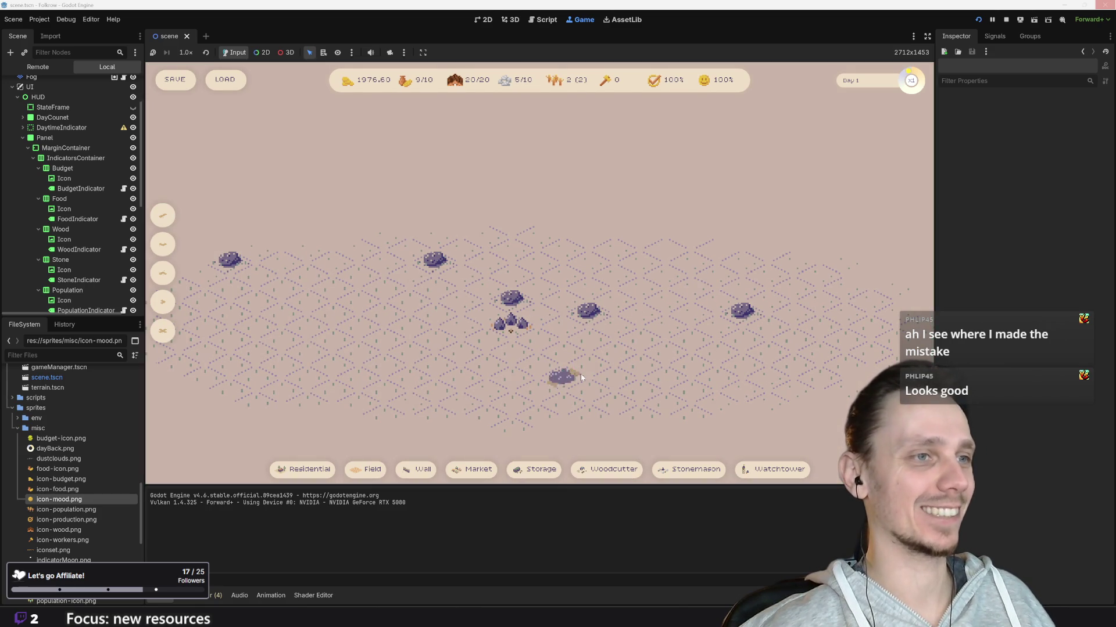
key(1)
click(533, 370)
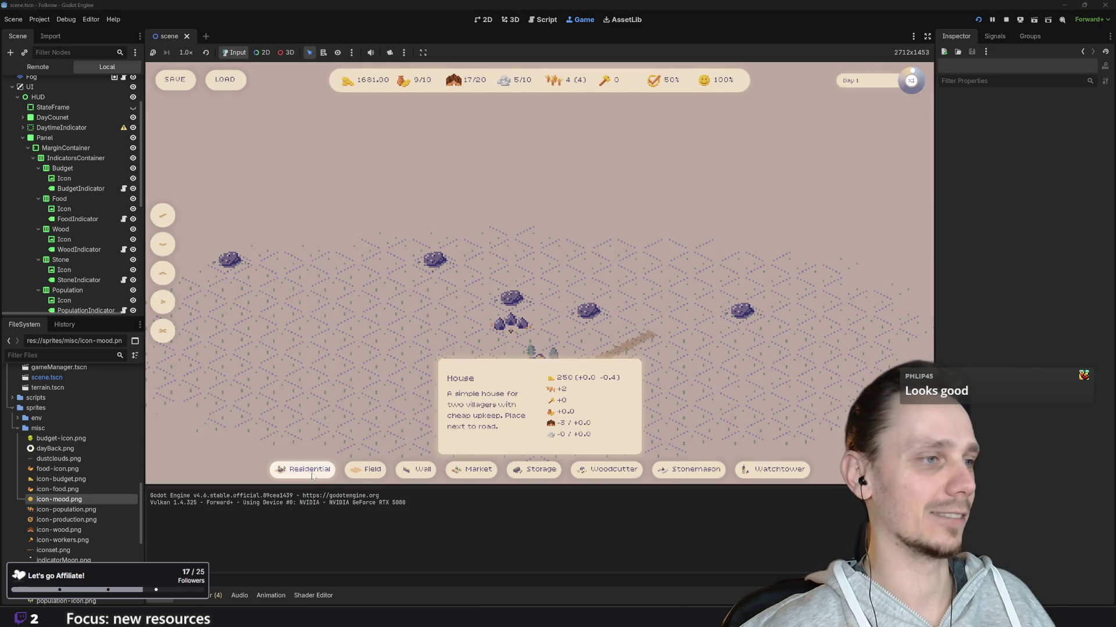
Place four wheat fields around the rock, panning the map as needed
click(316, 362)
click(365, 470)
click(317, 410)
drag(522, 420, 573, 378)
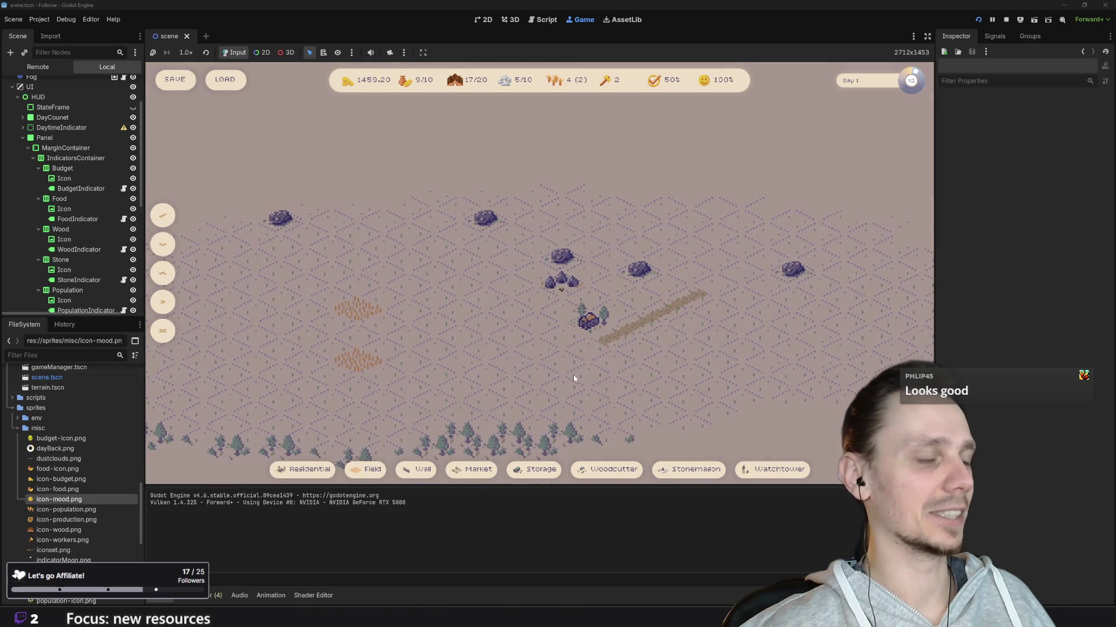
click(366, 469)
click(416, 339)
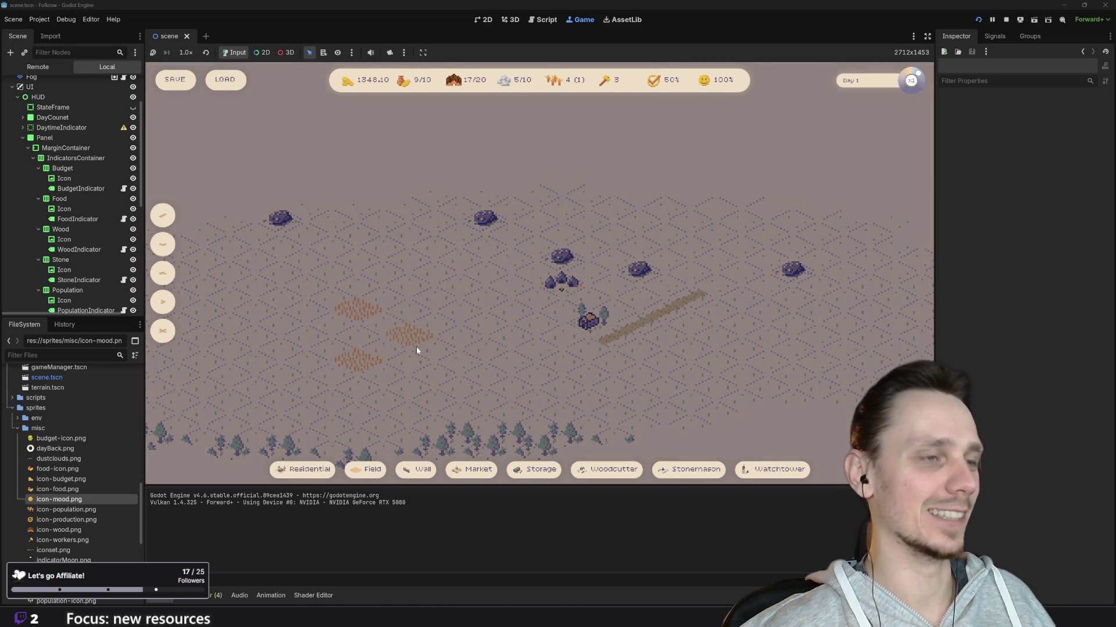
drag(458, 366, 439, 365)
key(d)
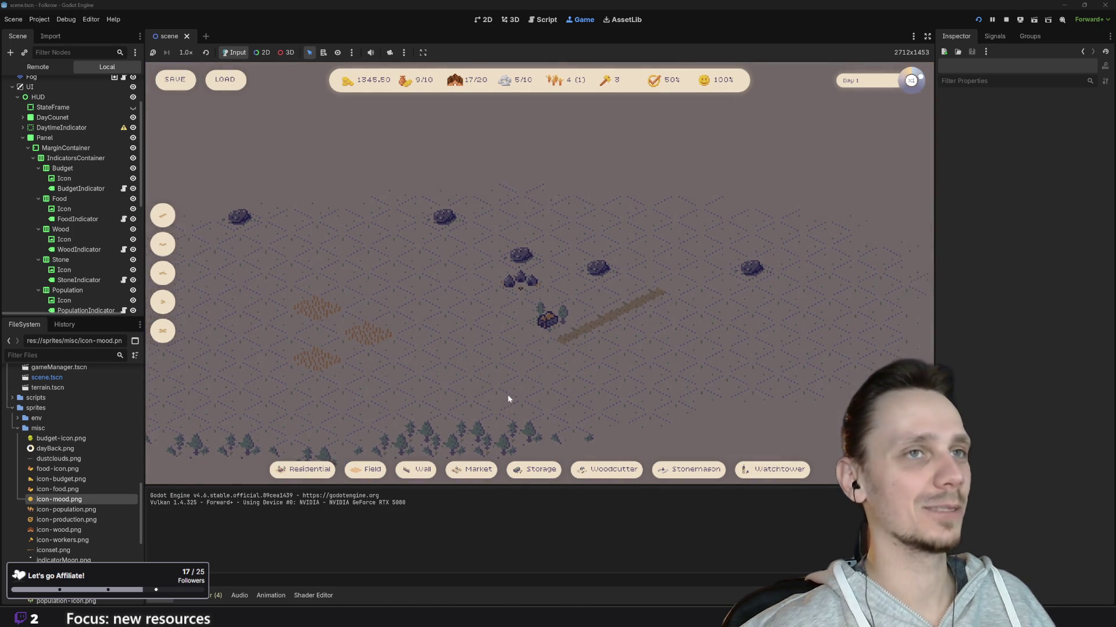
drag(586, 377, 549, 385)
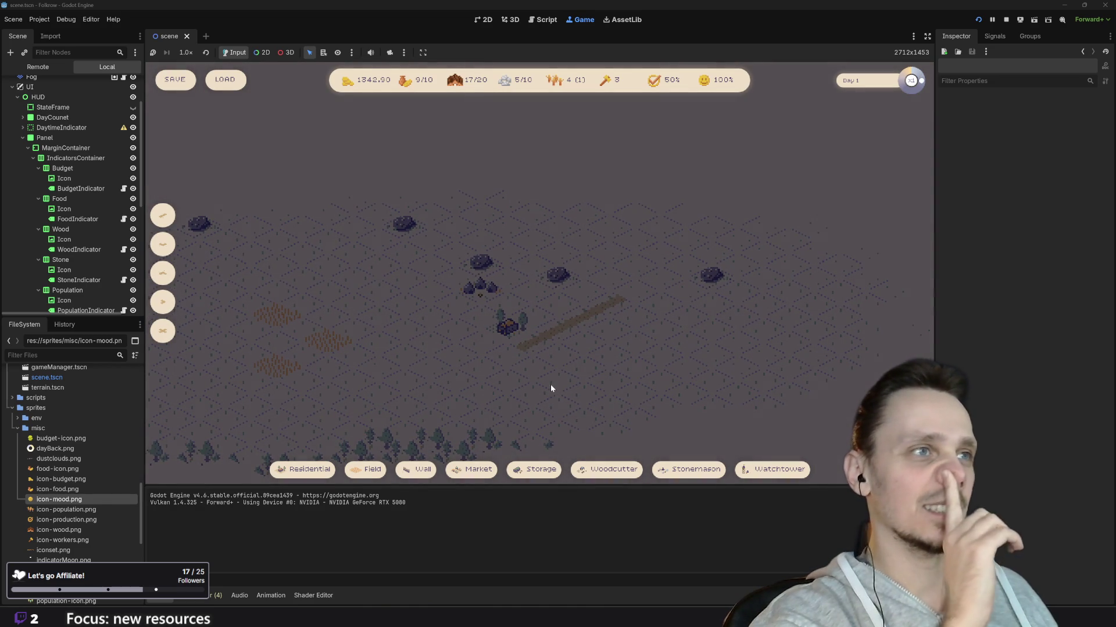
Add two houses, a market, another field and a wooden wall near the road
click(302, 470)
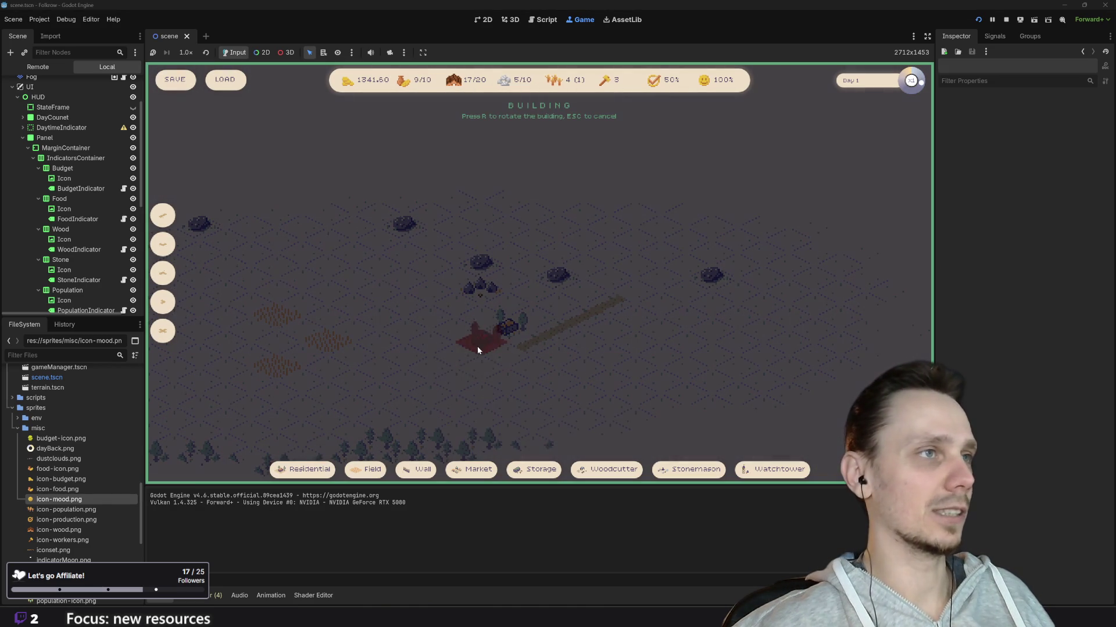
click(534, 318)
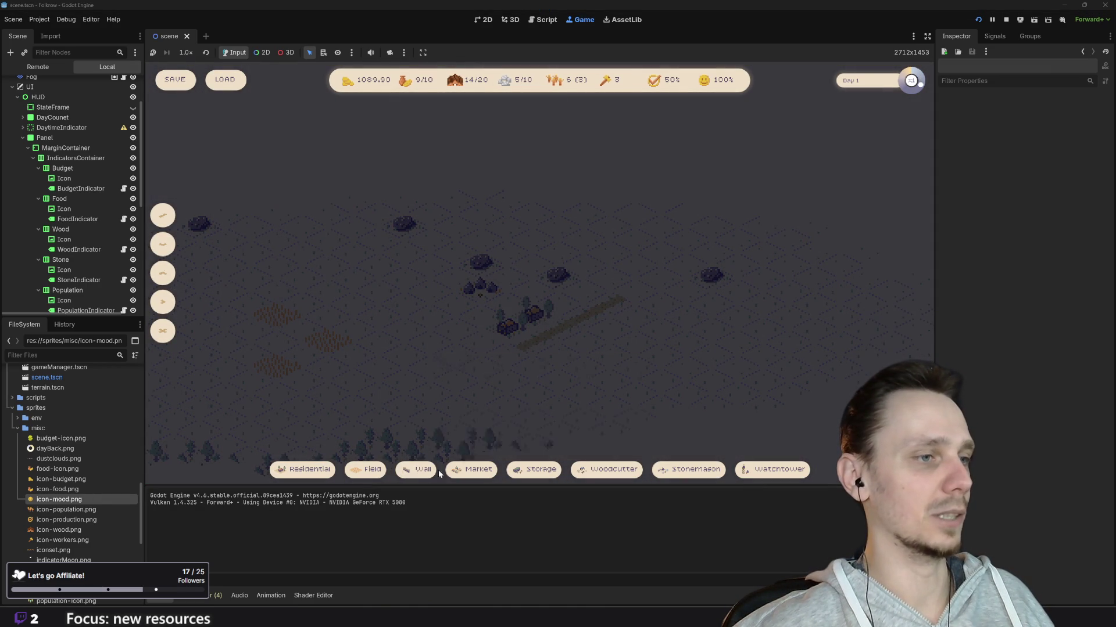
click(474, 470)
click(552, 353)
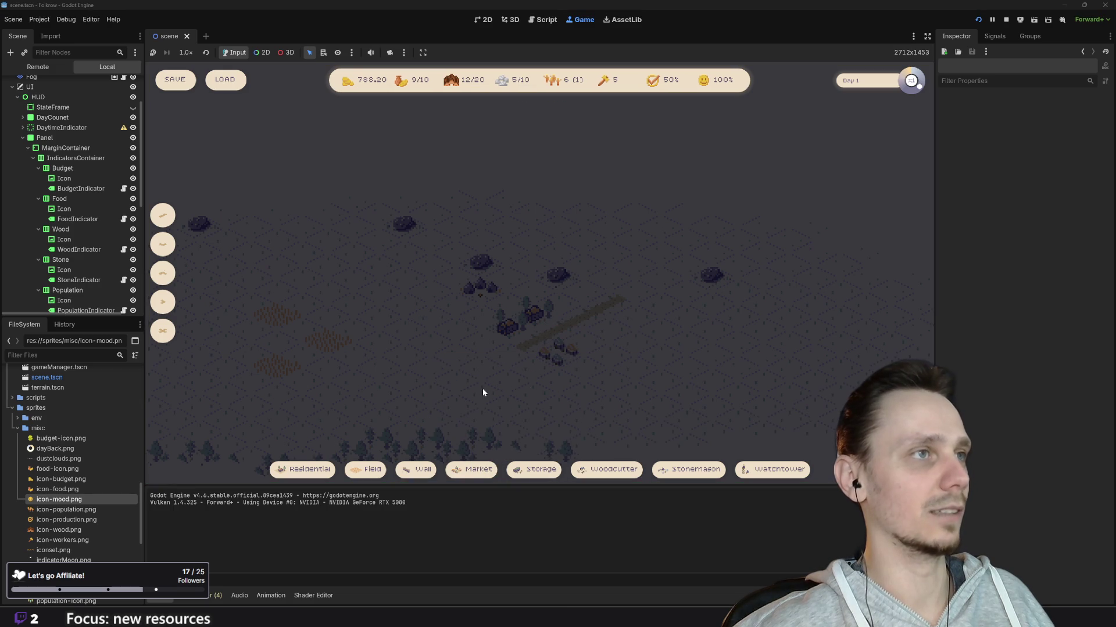
click(366, 470)
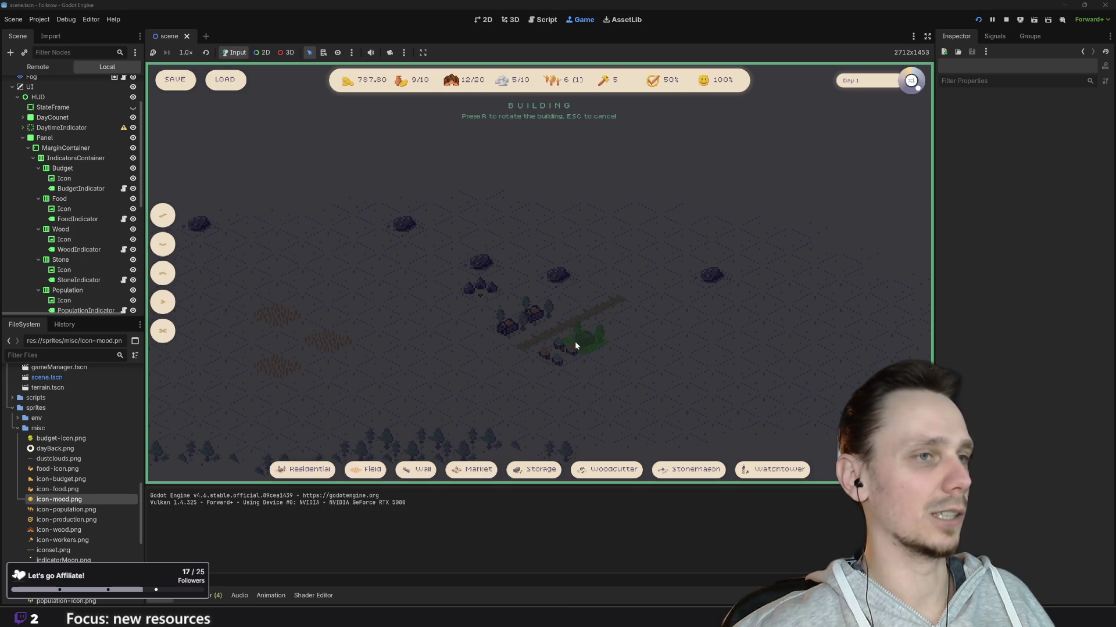
click(564, 313)
click(303, 470)
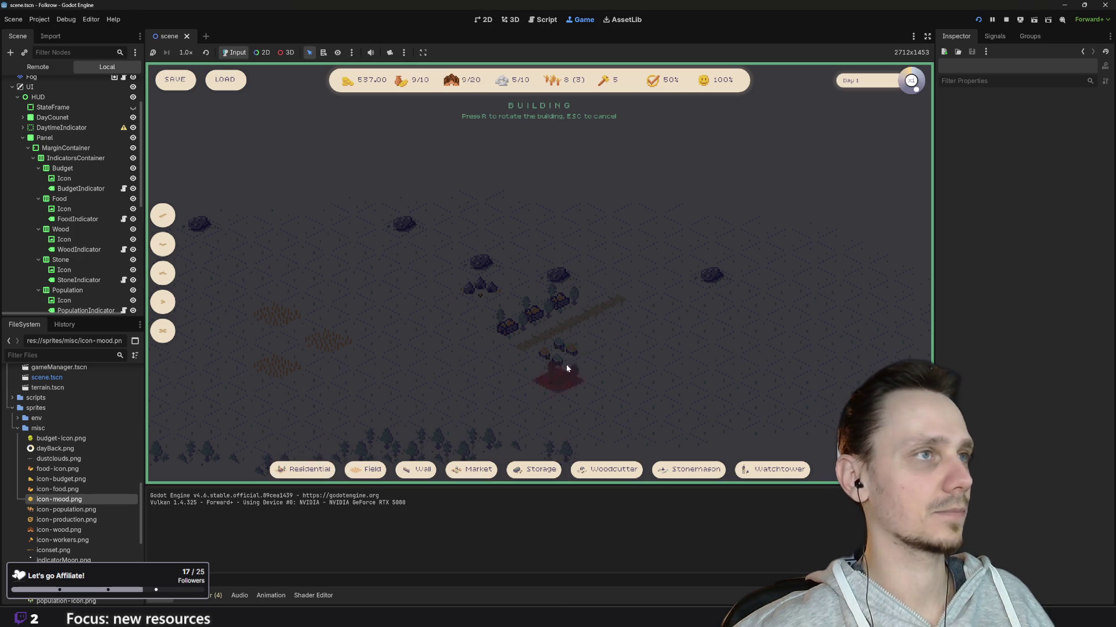
click(581, 284)
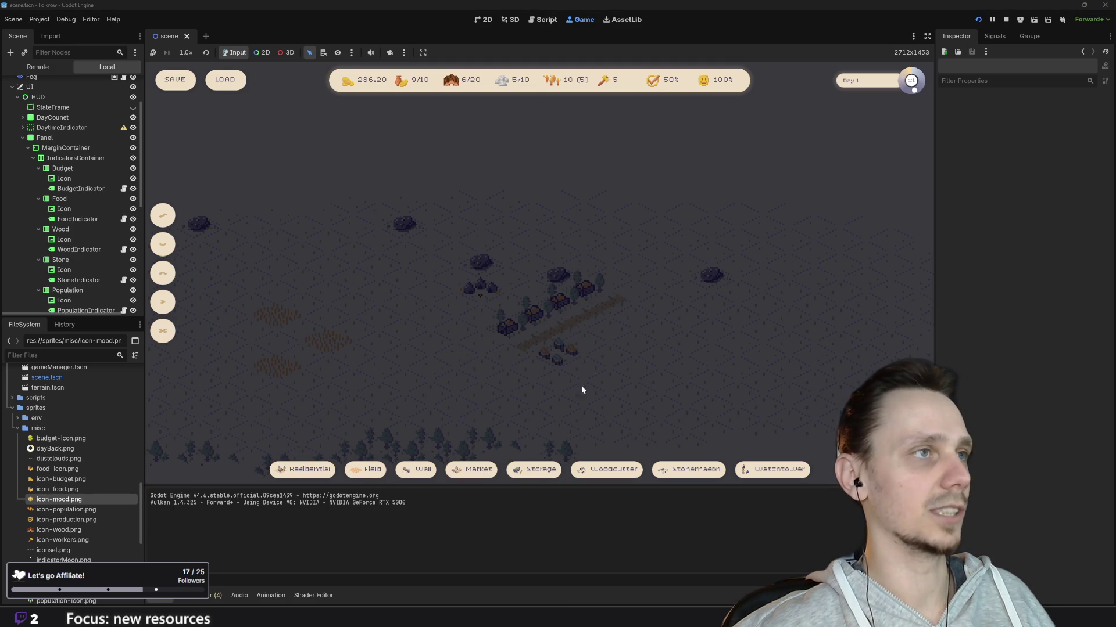
click(411, 477)
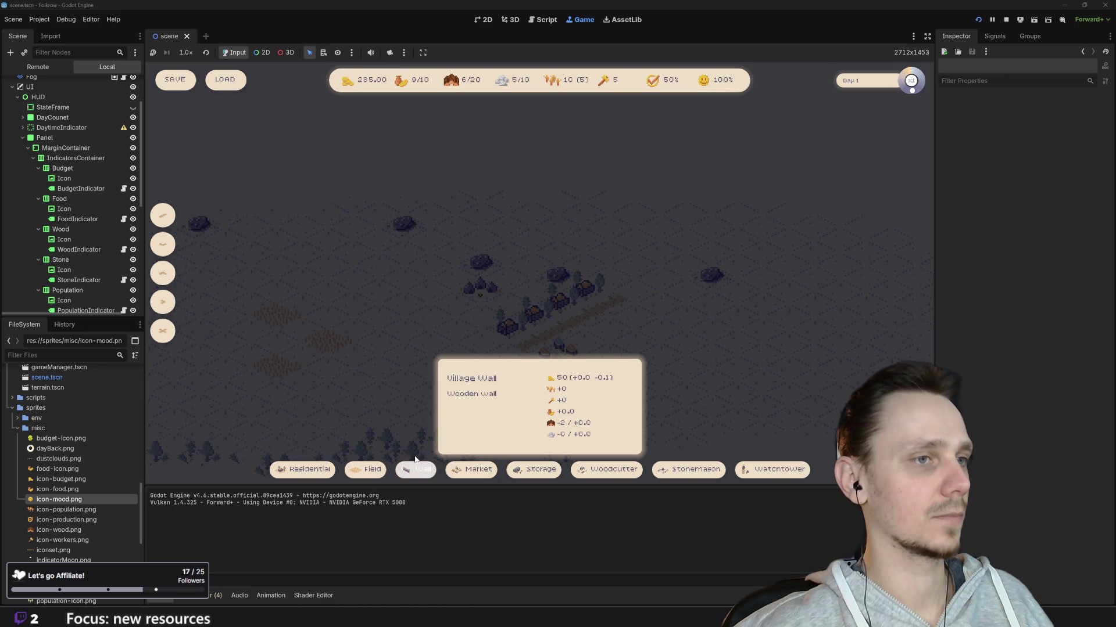
click(430, 314)
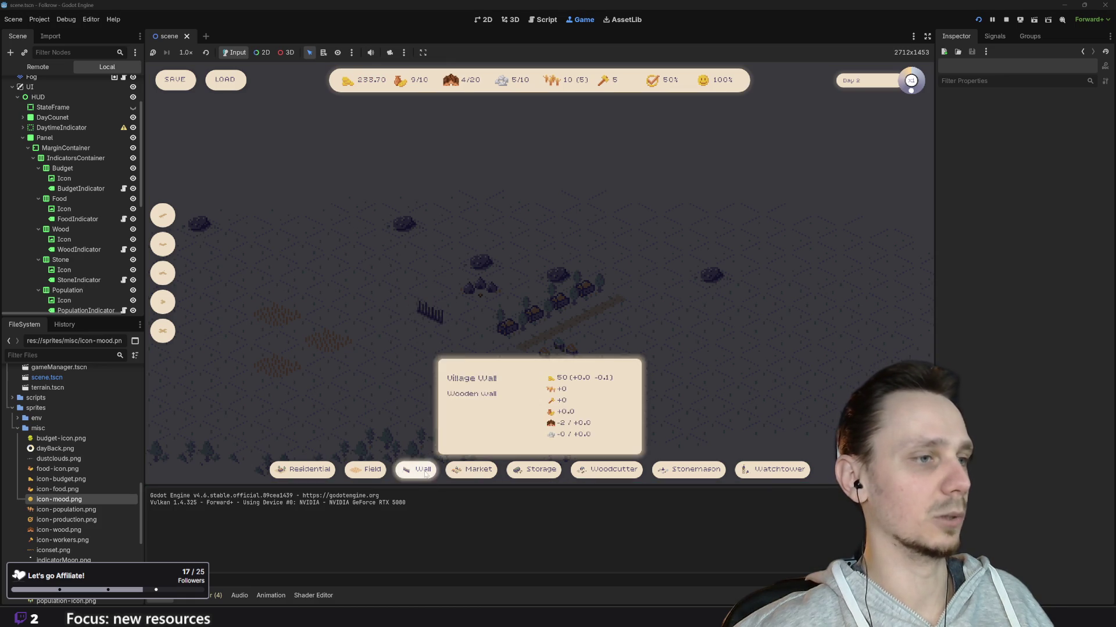
click(794, 473)
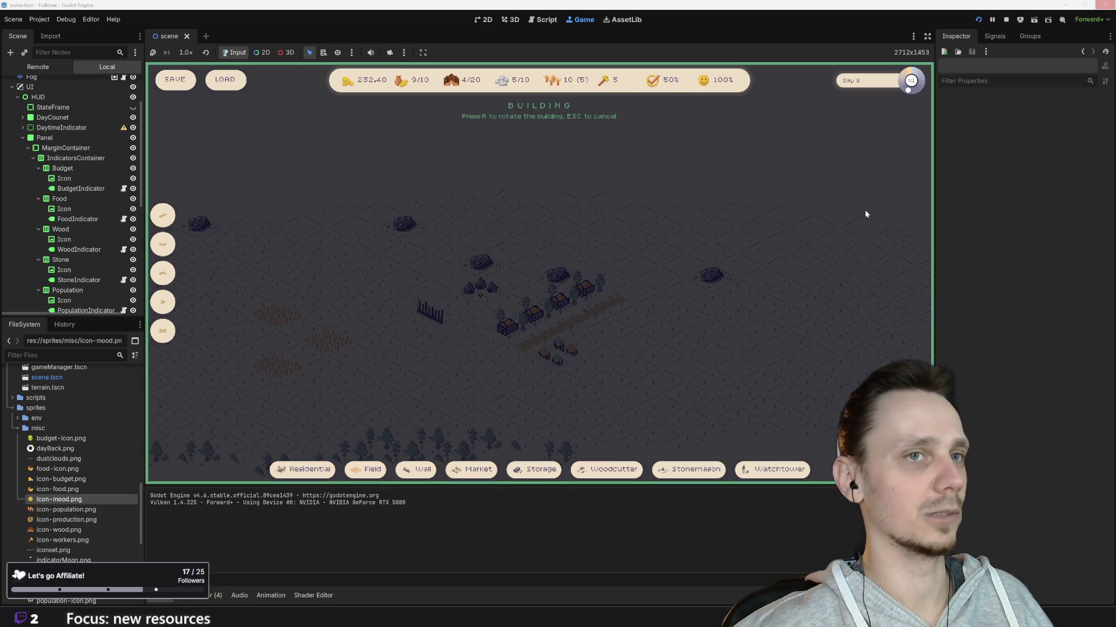
Place the watchtower and a wooden wall in the settlement
click(848, 242)
scroll(755, 348, down, 2)
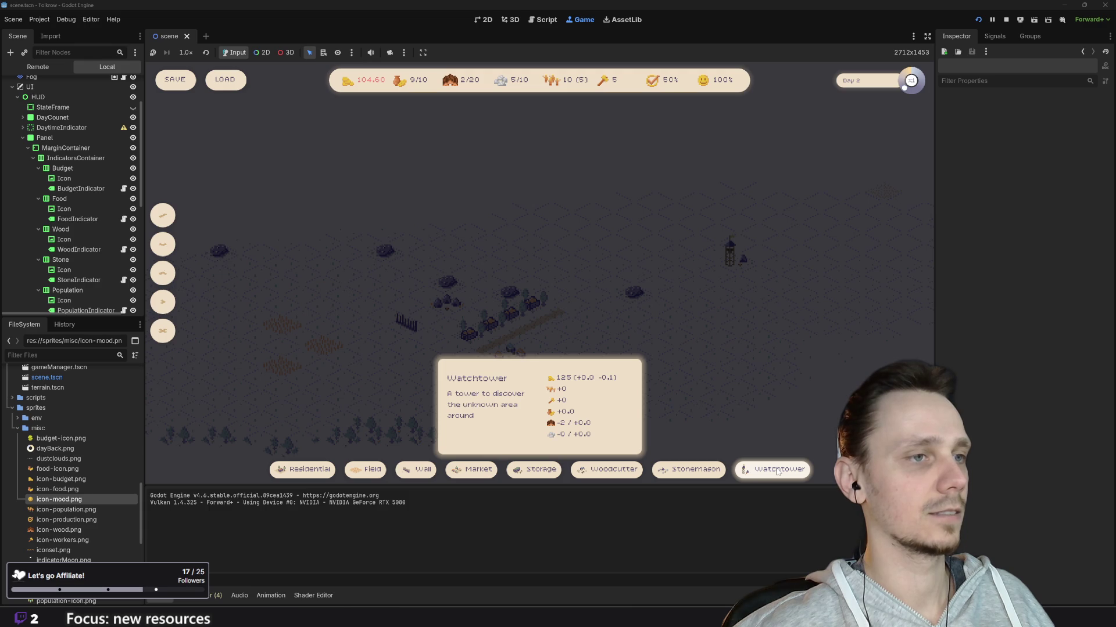
key(a)
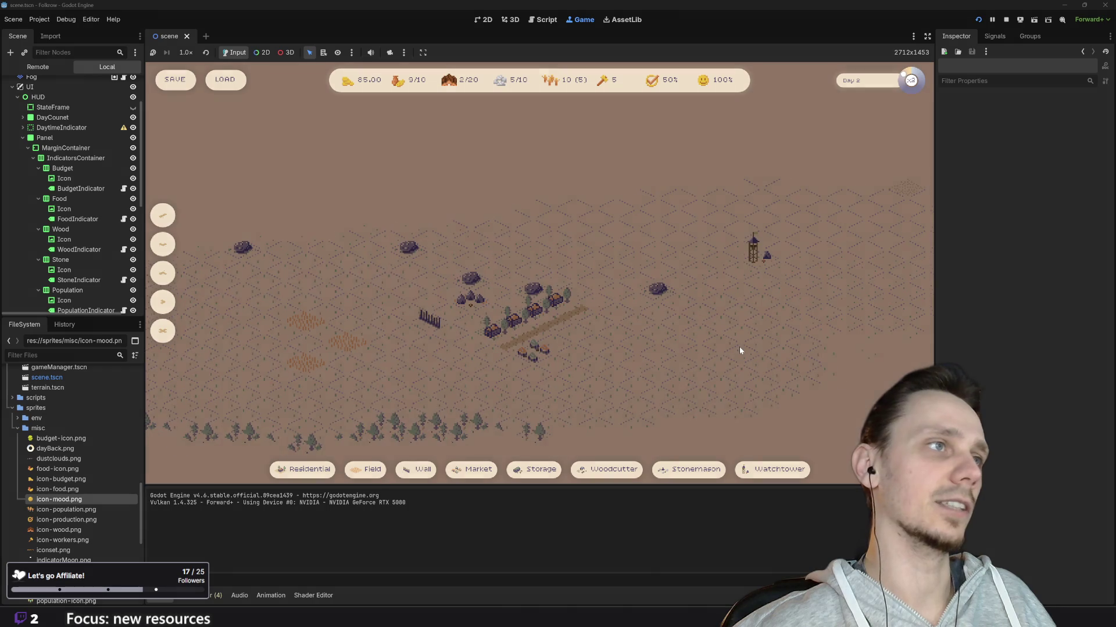
scroll(739, 351, up, 2)
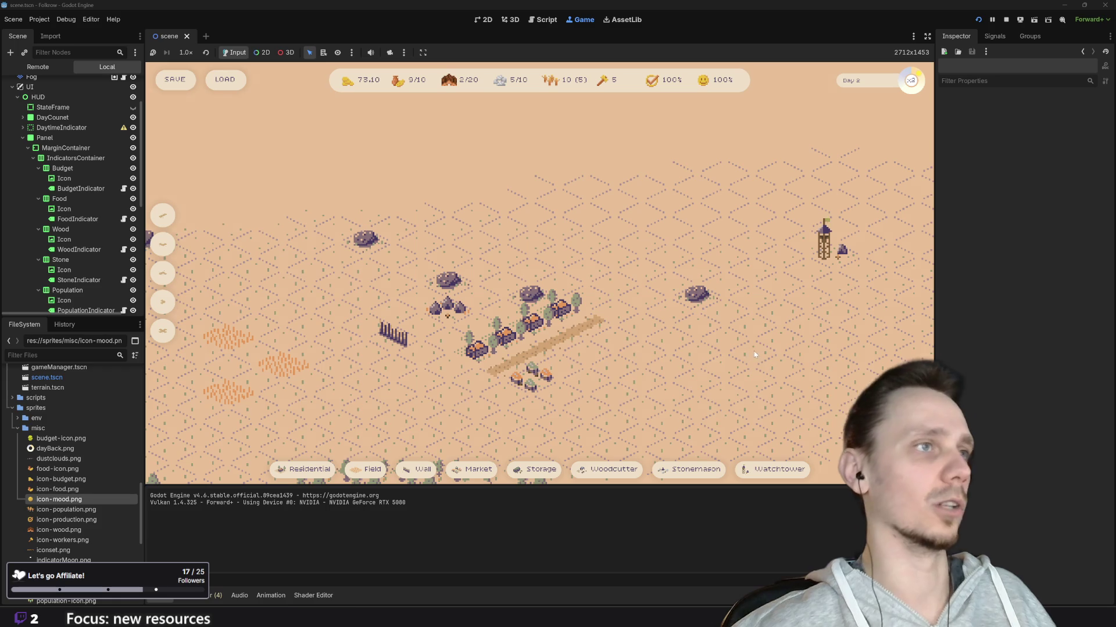
drag(739, 378, 718, 387)
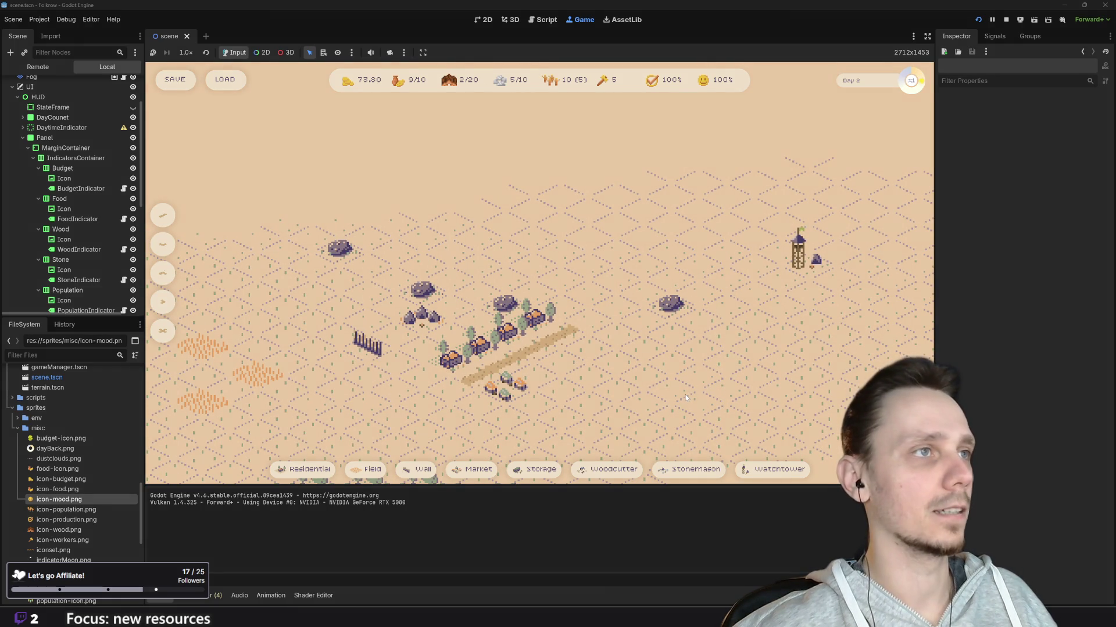
click(418, 472)
click(644, 401)
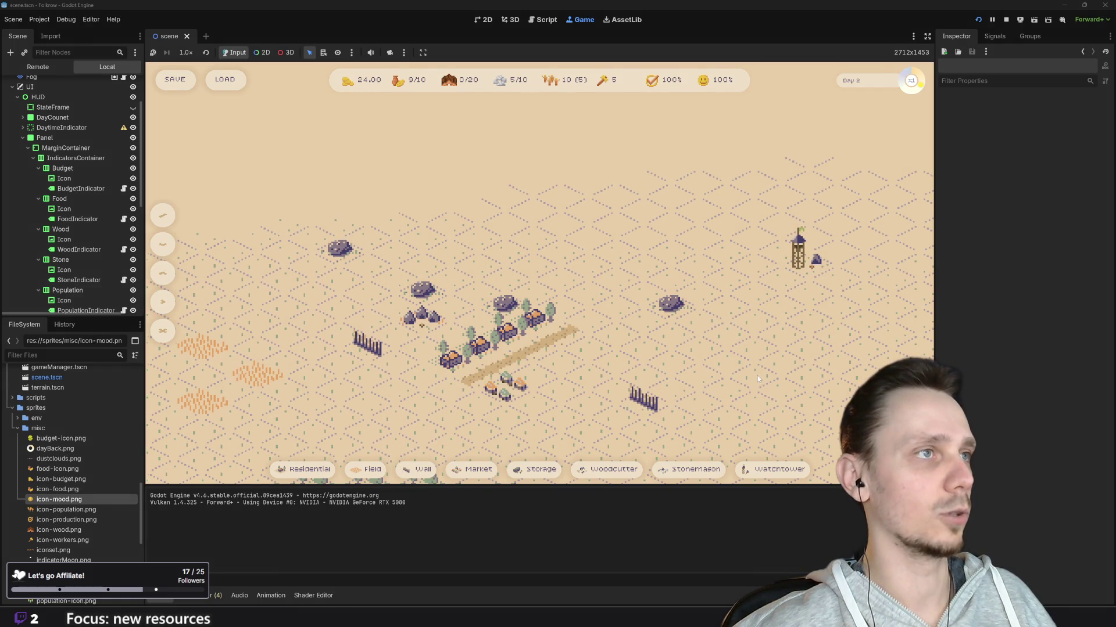
drag(757, 376, 750, 373)
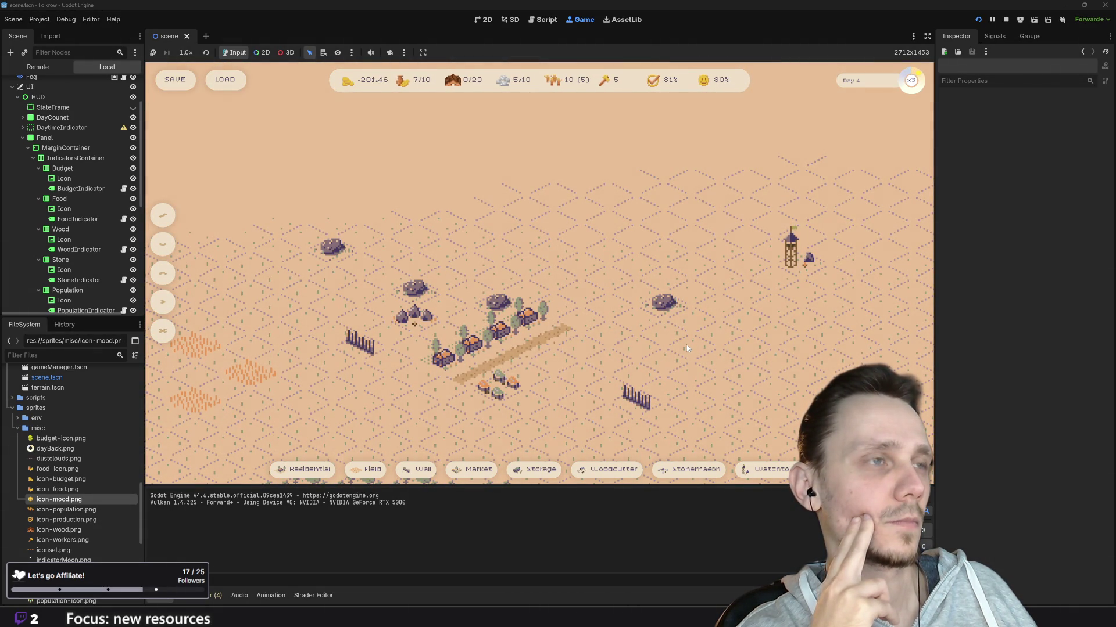
key(a)
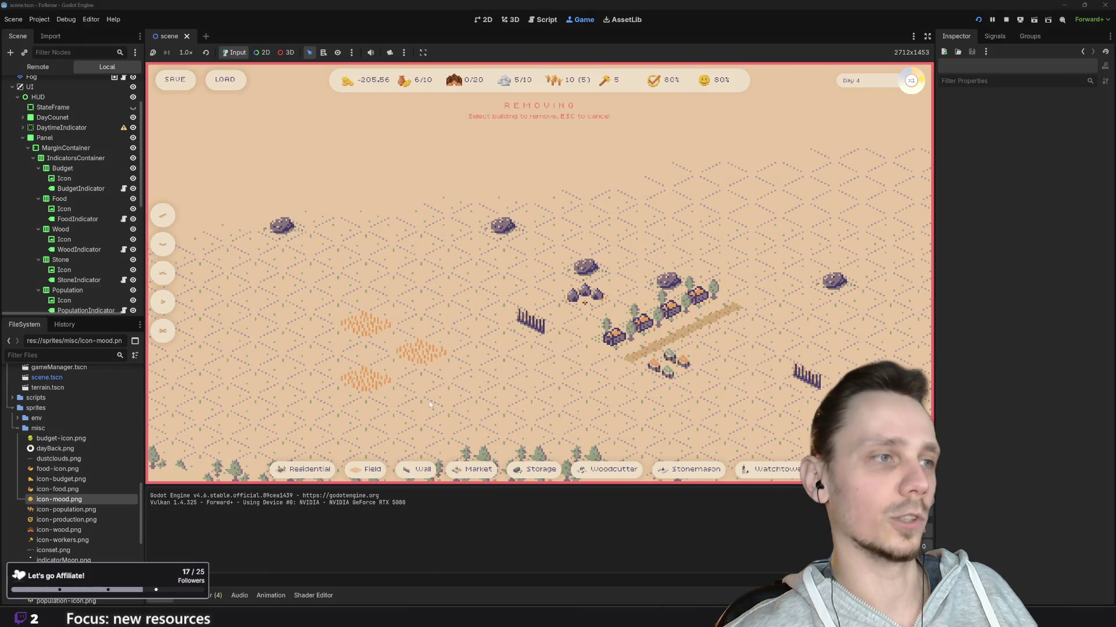
Demolish a field and speed the game up to x3
key(x)
click(435, 361)
key(x)
key(Escape)
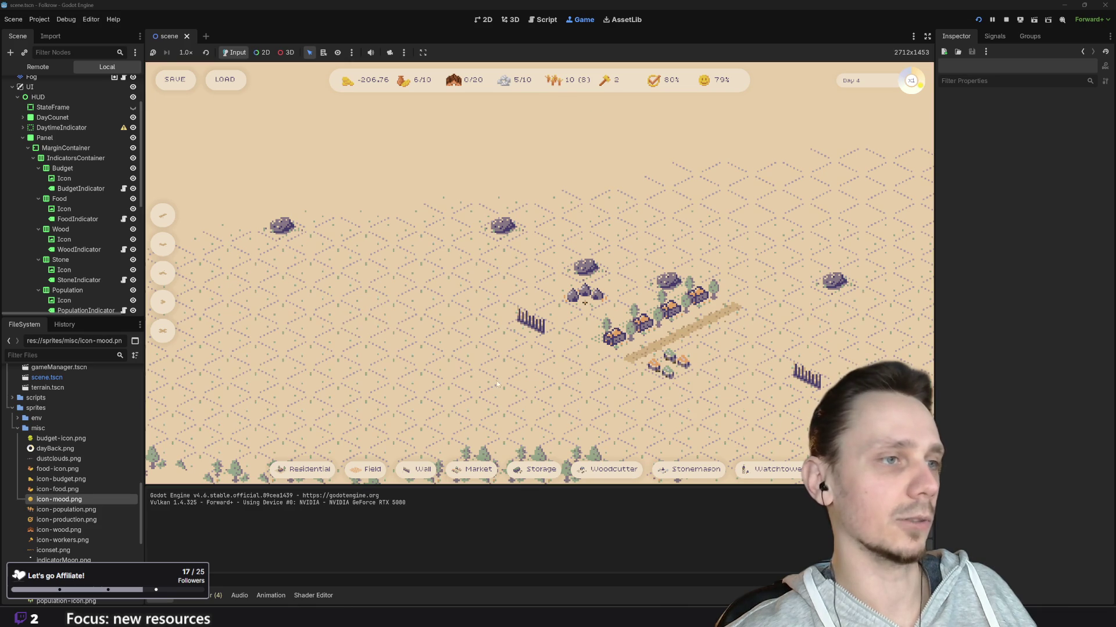
key(d)
key(3)
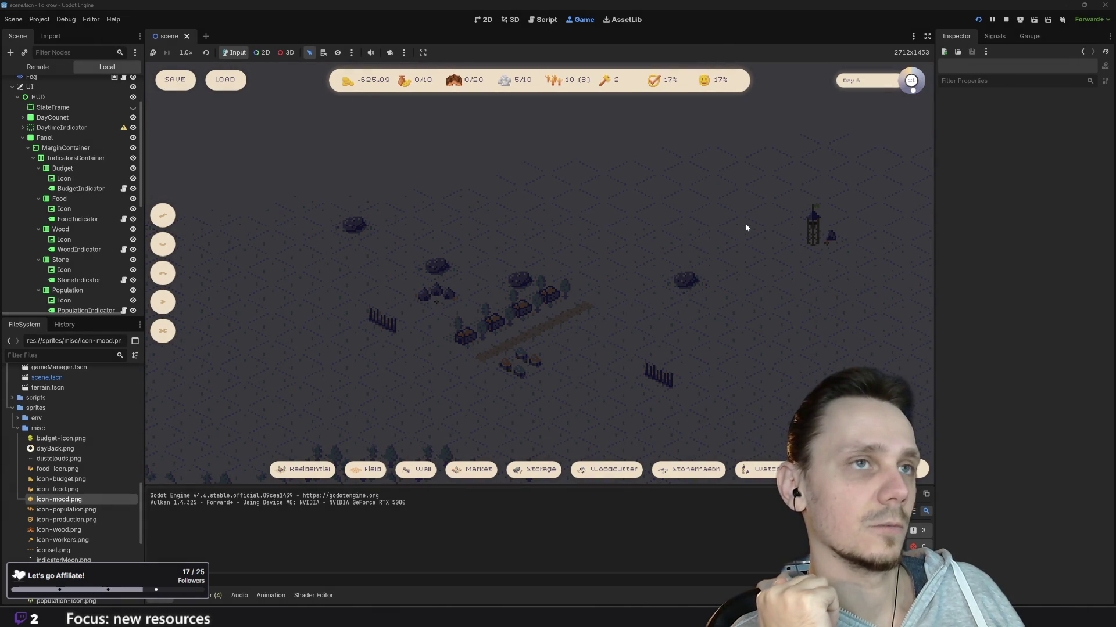
Restart the game, load the saved Day 4 settlement, zoom in and set speed x3
click(977, 20)
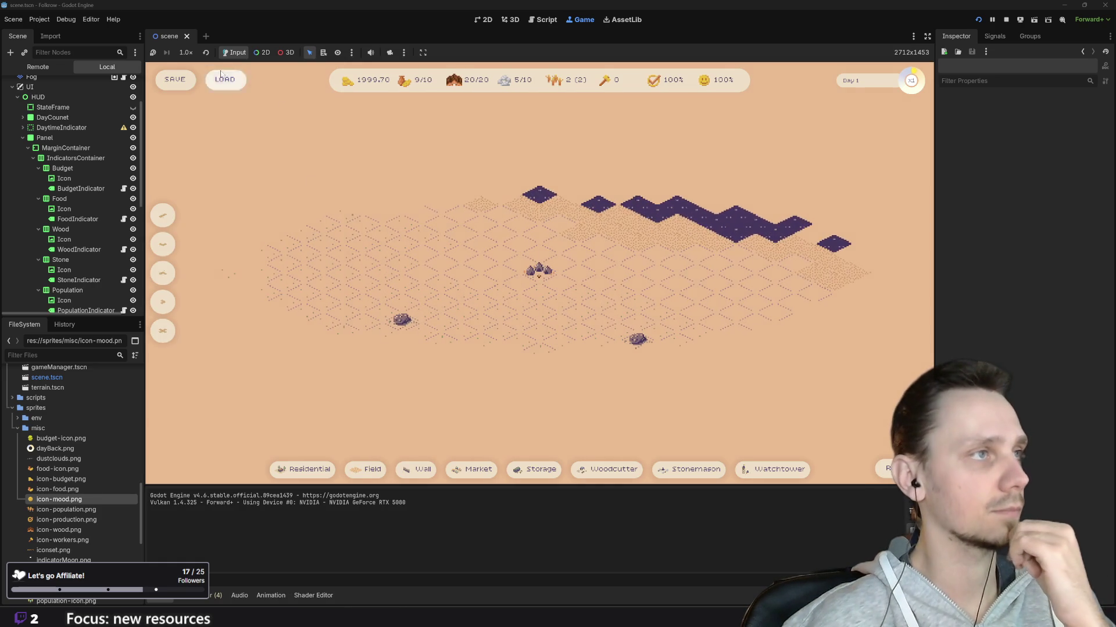
click(223, 78)
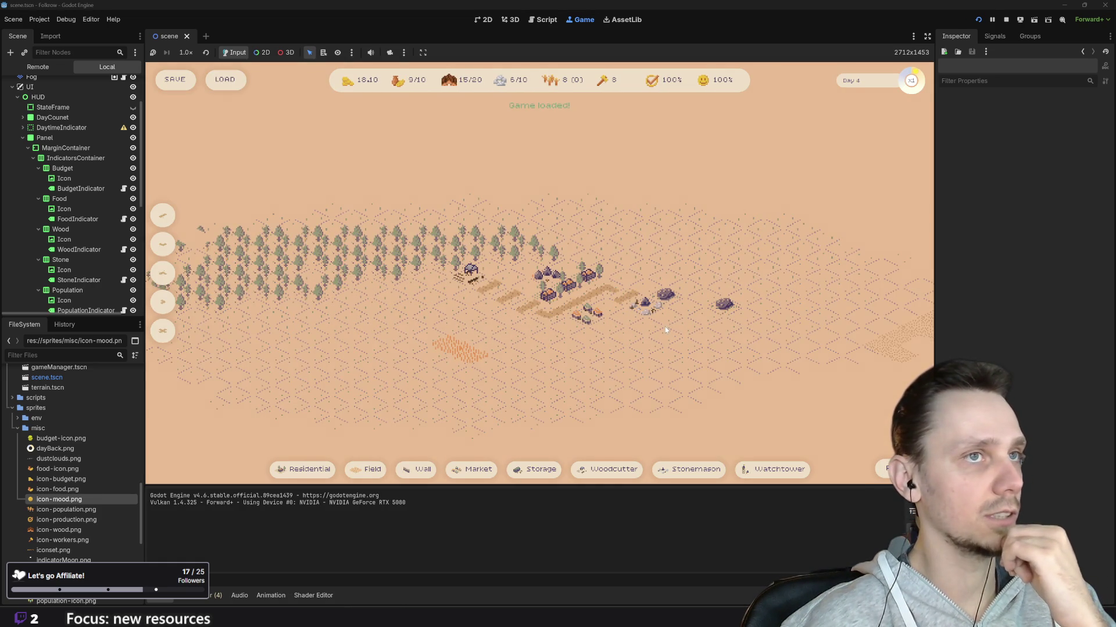
scroll(561, 361, up, 2)
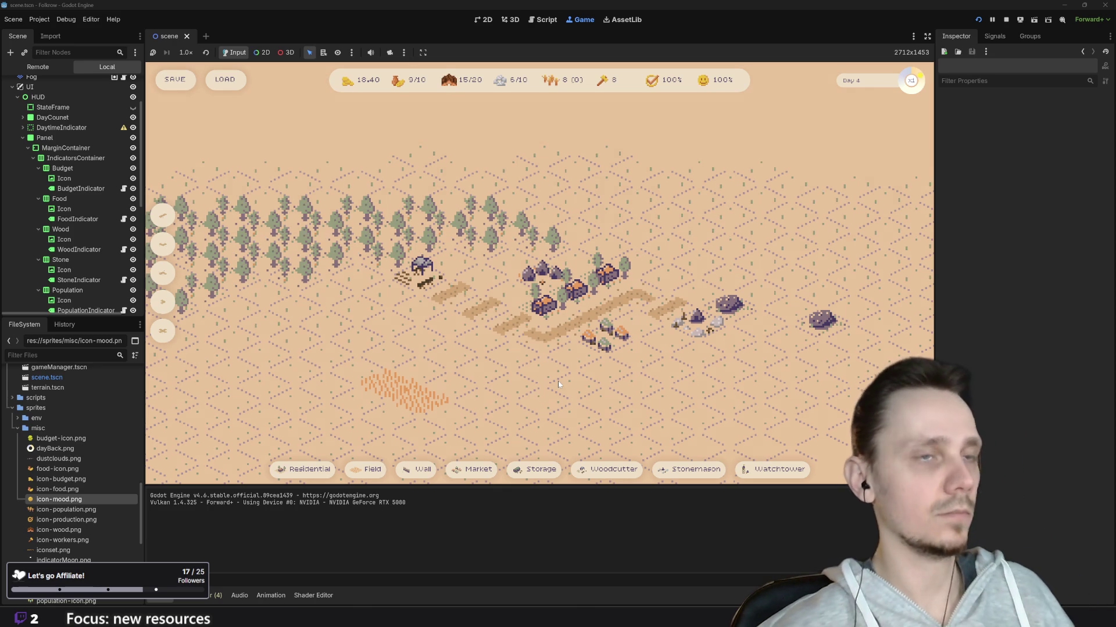
key(3)
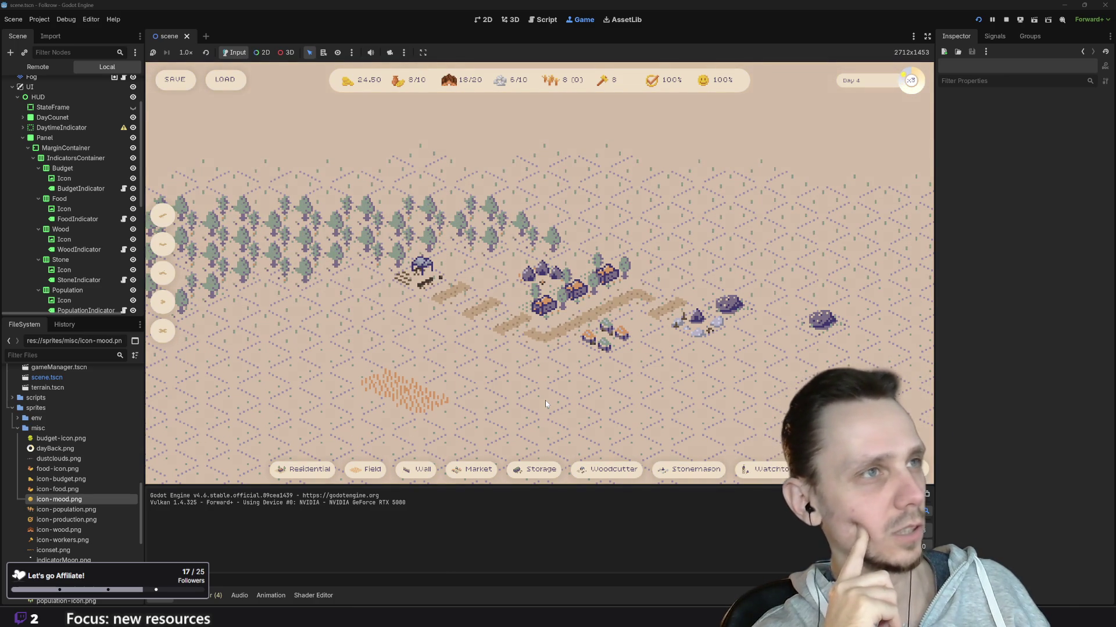
At x1 speed, demolish a small building and a house, then pause at Day 5 and save
key(1)
click(698, 321)
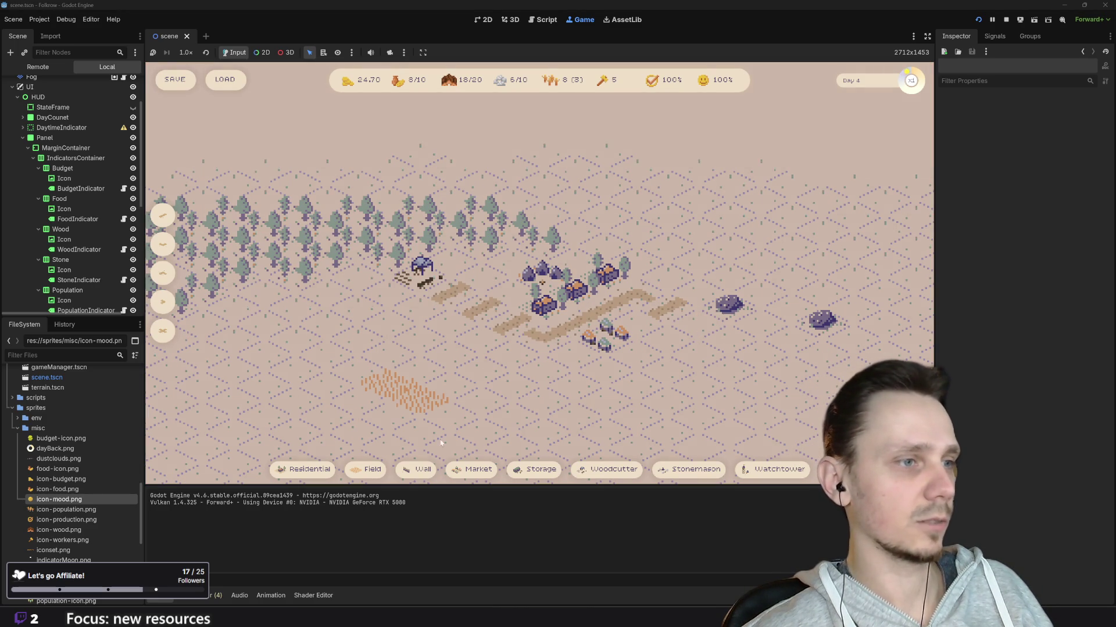
click(368, 469)
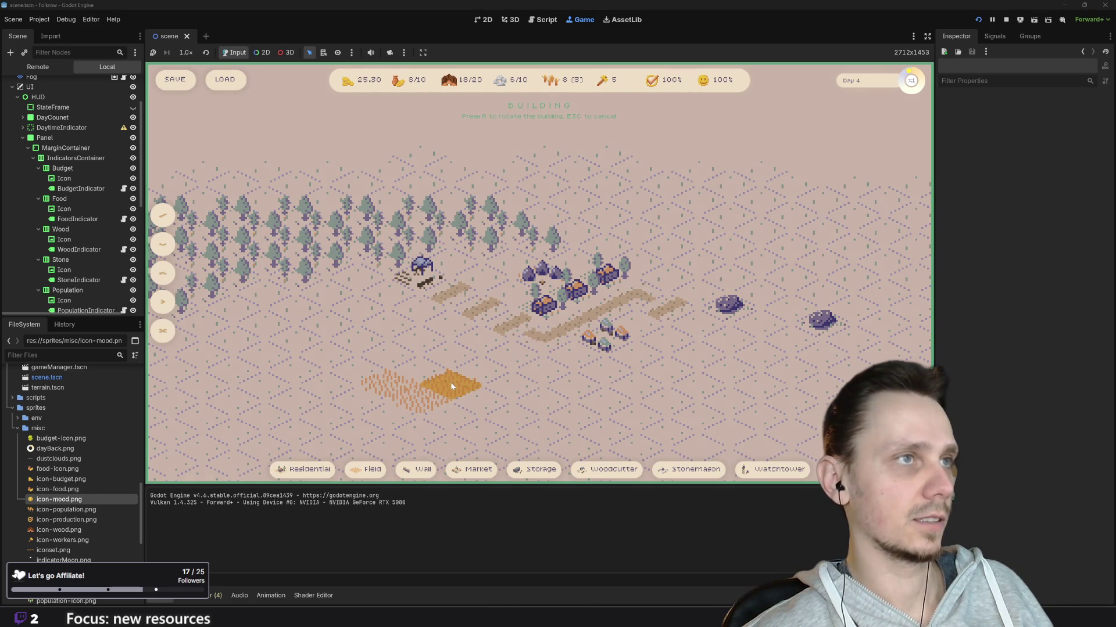
key(Escape)
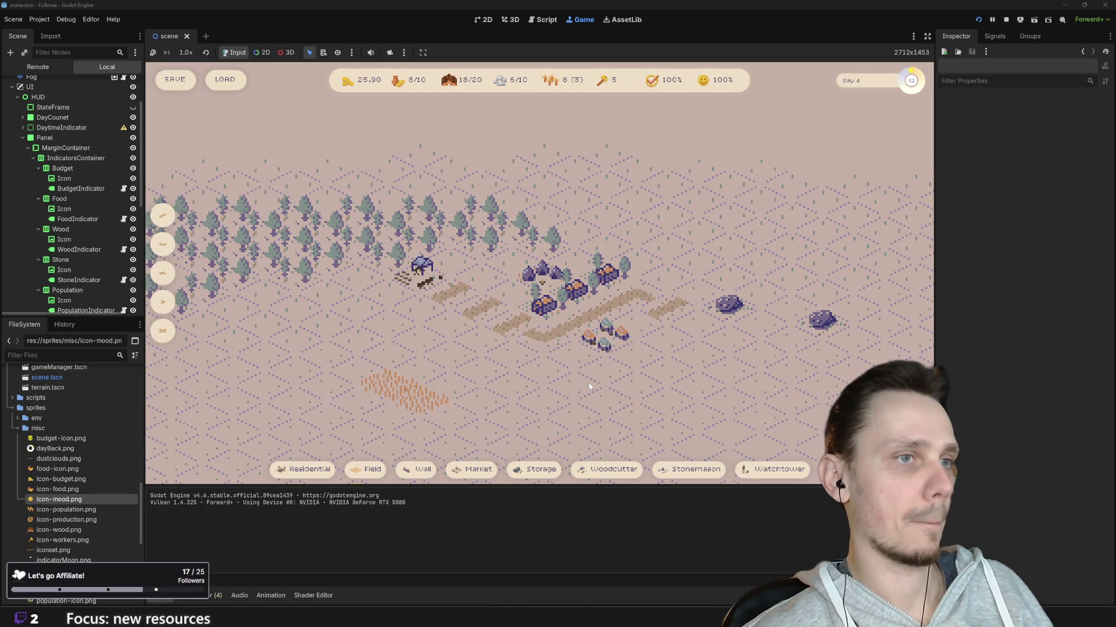
key(x)
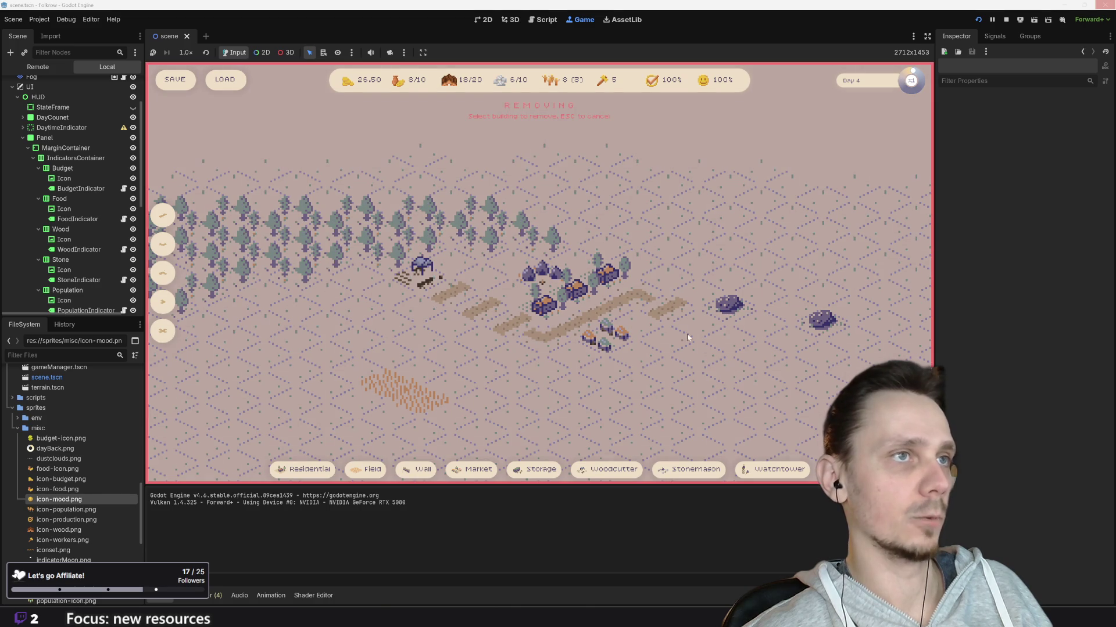
click(612, 277)
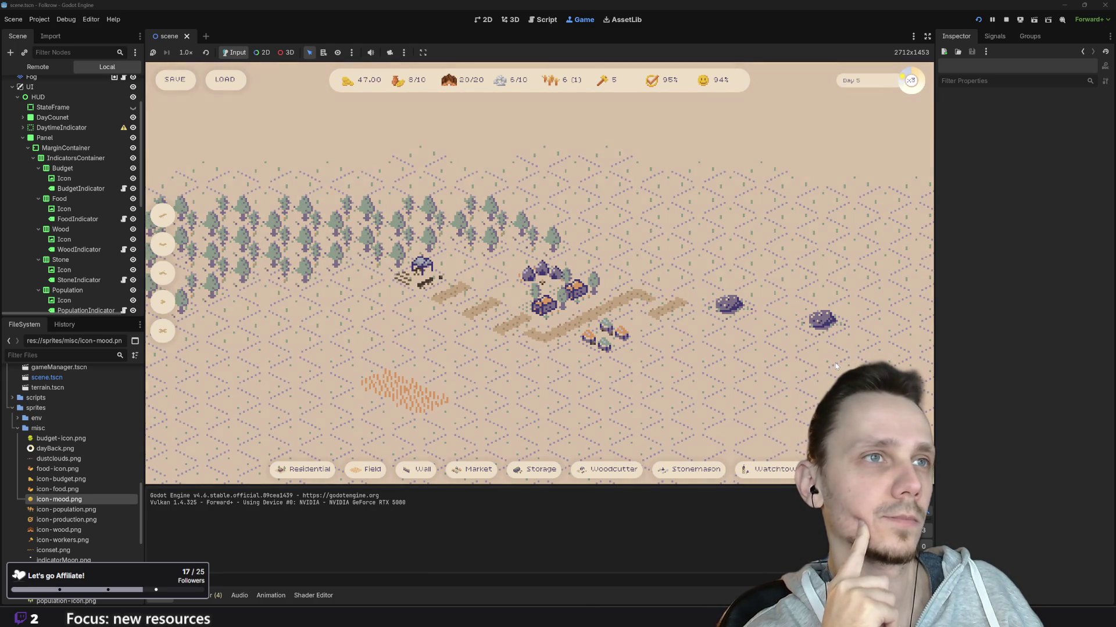
key(space)
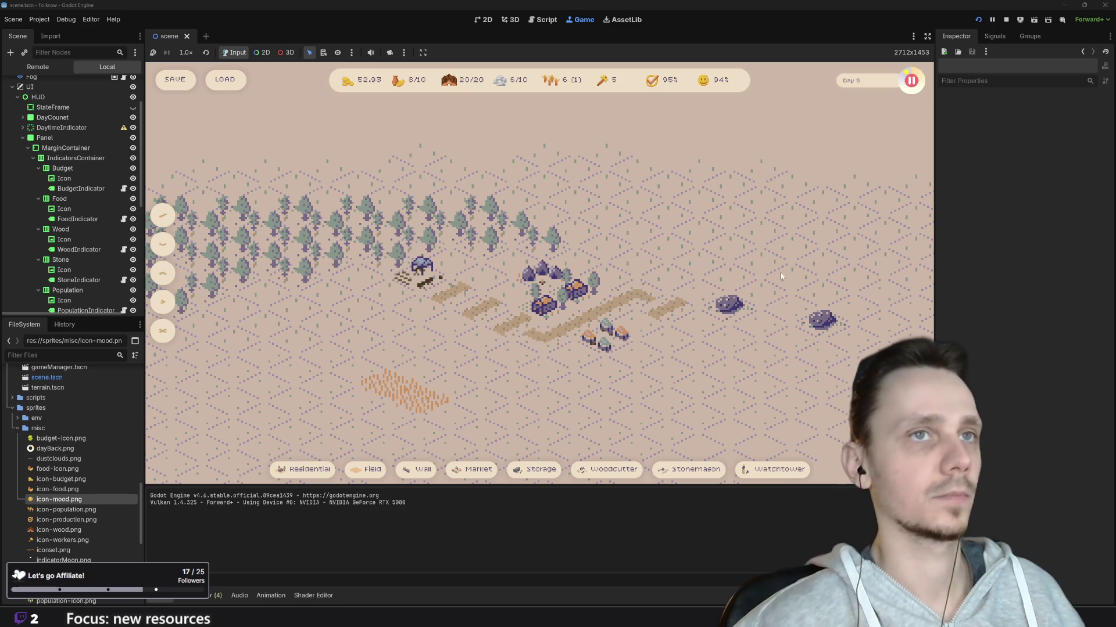
click(183, 82)
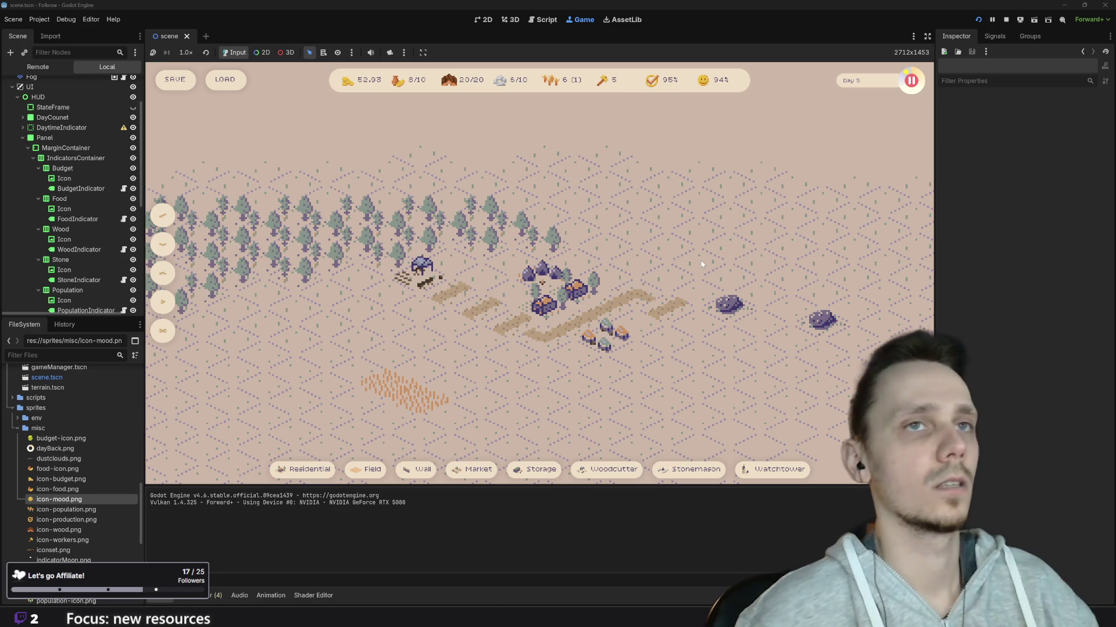
Stop the playtest and put the cursor on the 'if initial_mood > 0' line
click(1006, 20)
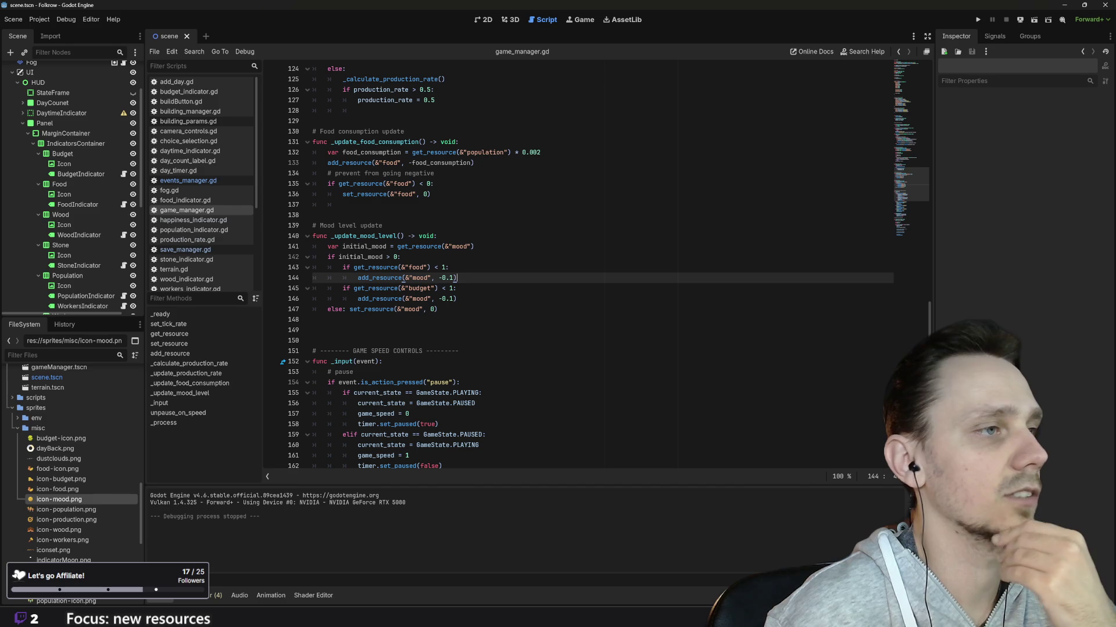
click(401, 257)
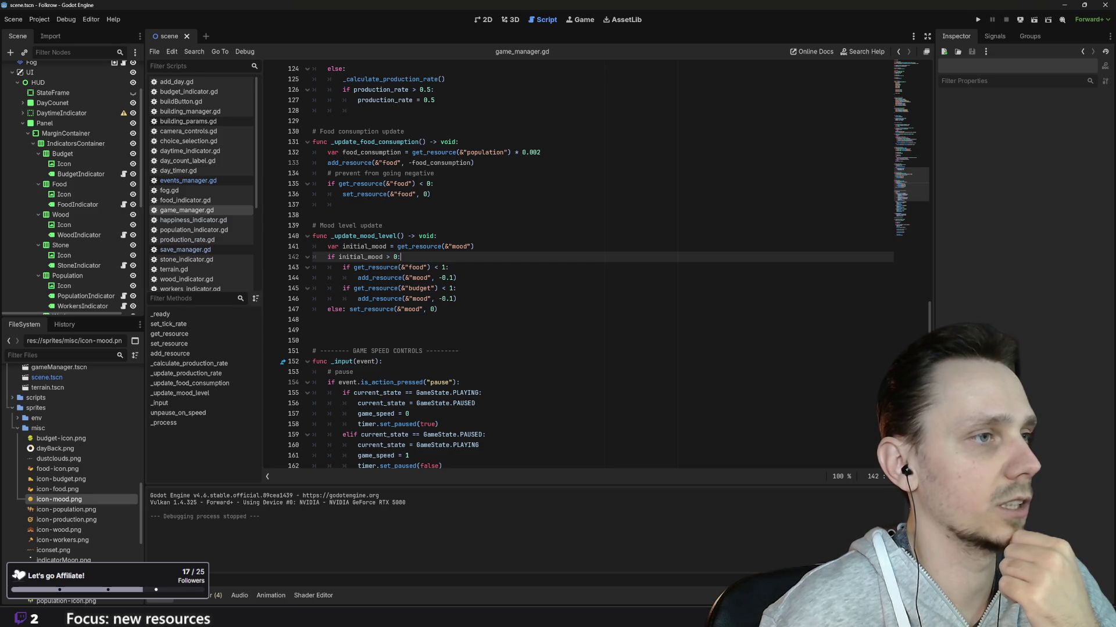
Add the comment '# decrease mood when not enough resources' under the initial_mood check
key(Return)
text(#)
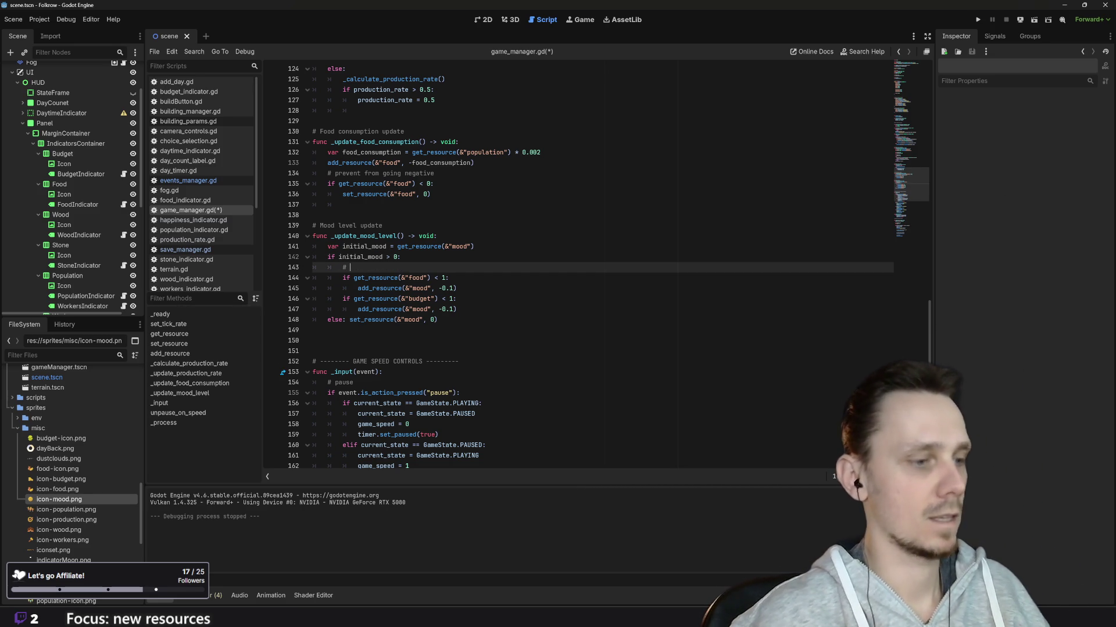
text(decrease )
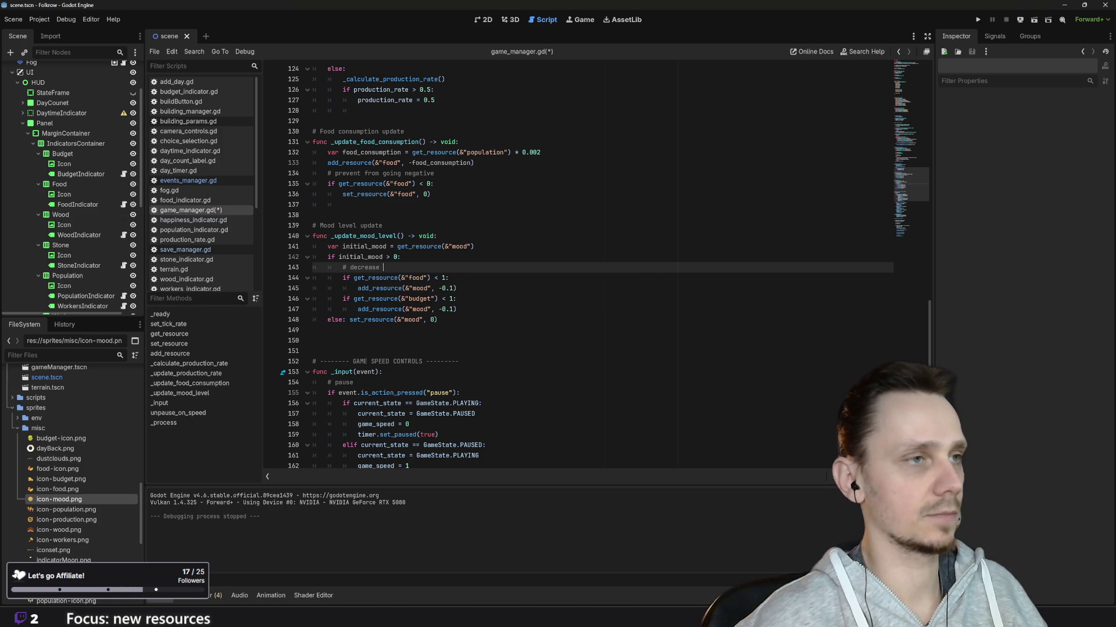
text(mood when)
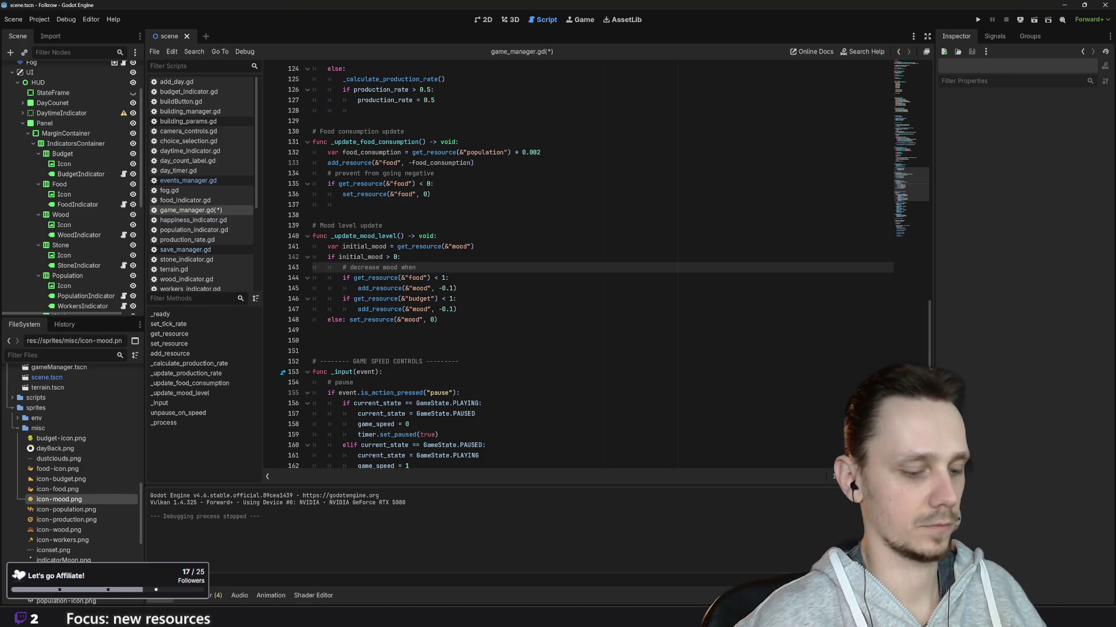
text( not enough )
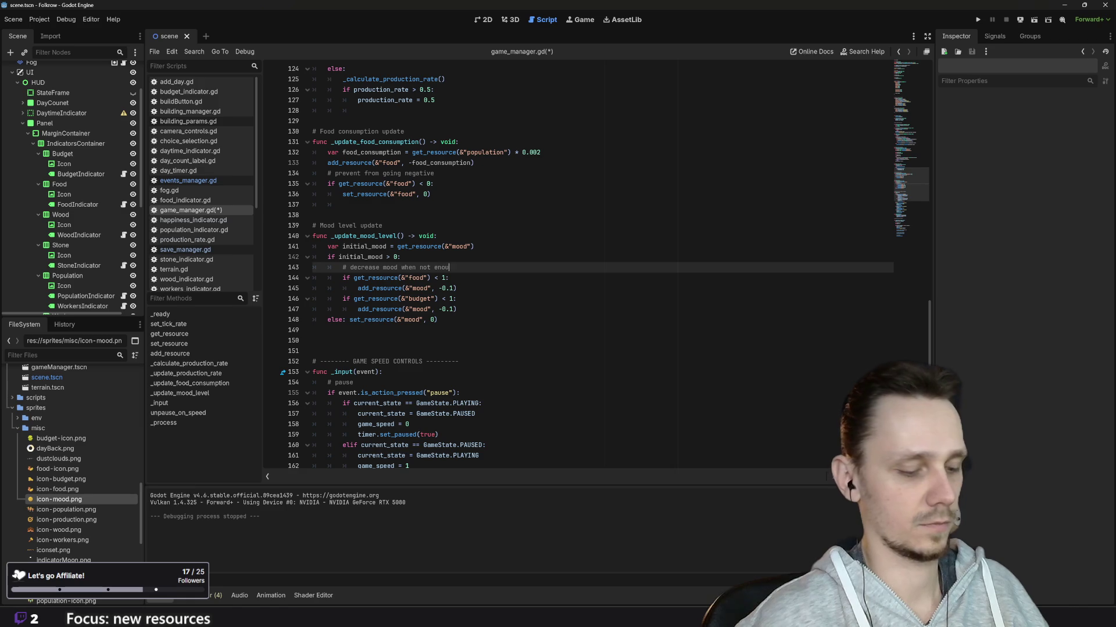
text(resources)
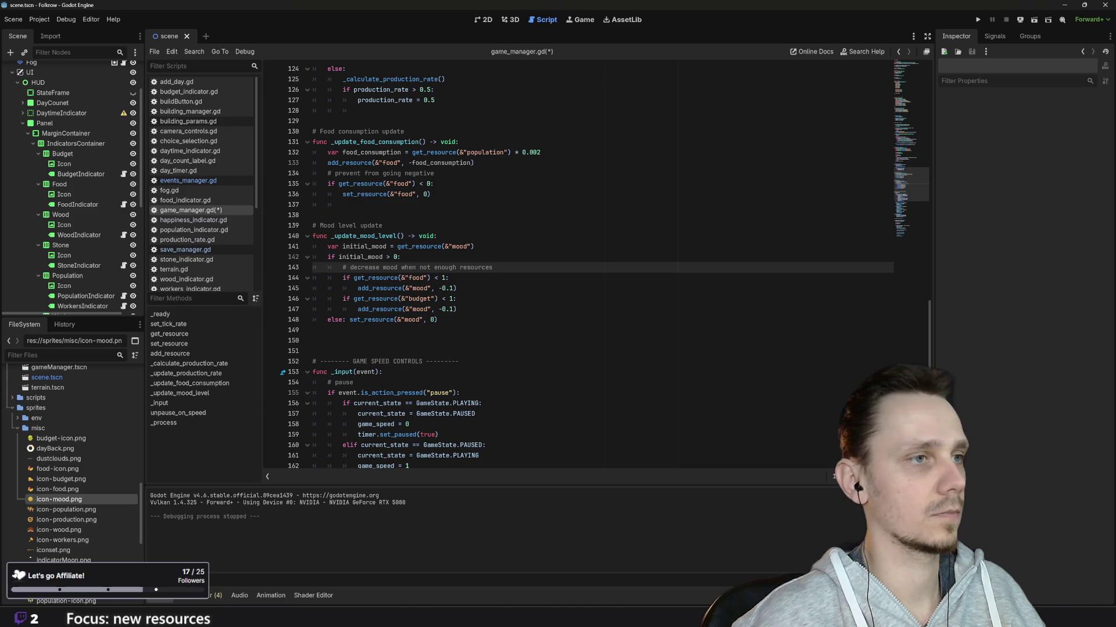
Open two blank lines after the budget penalty line
click(476, 309)
key(Return)
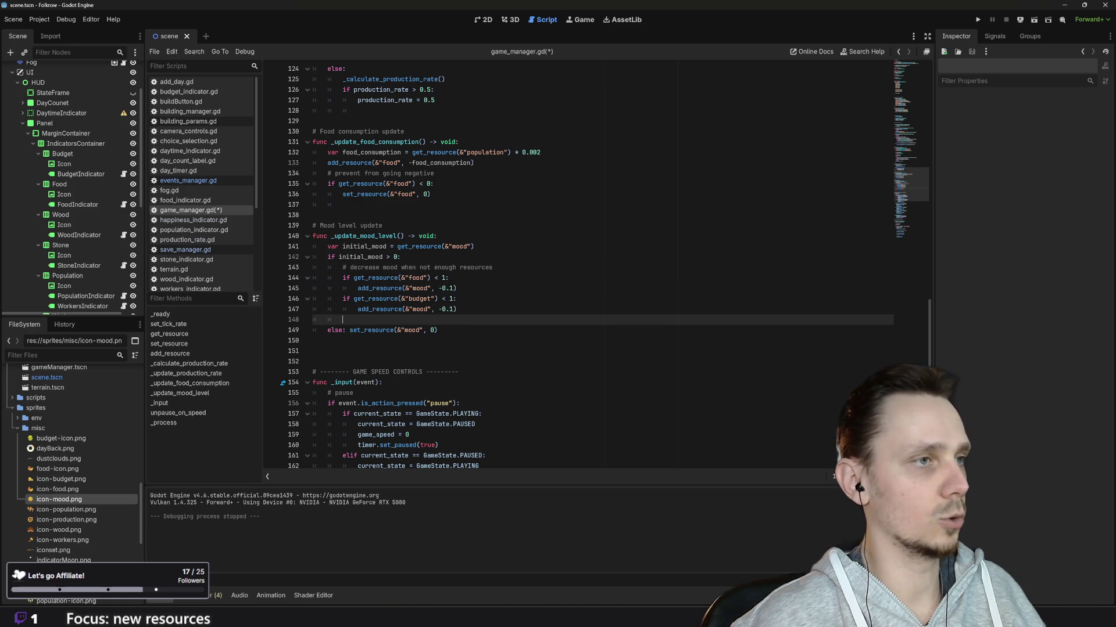
key(Return)
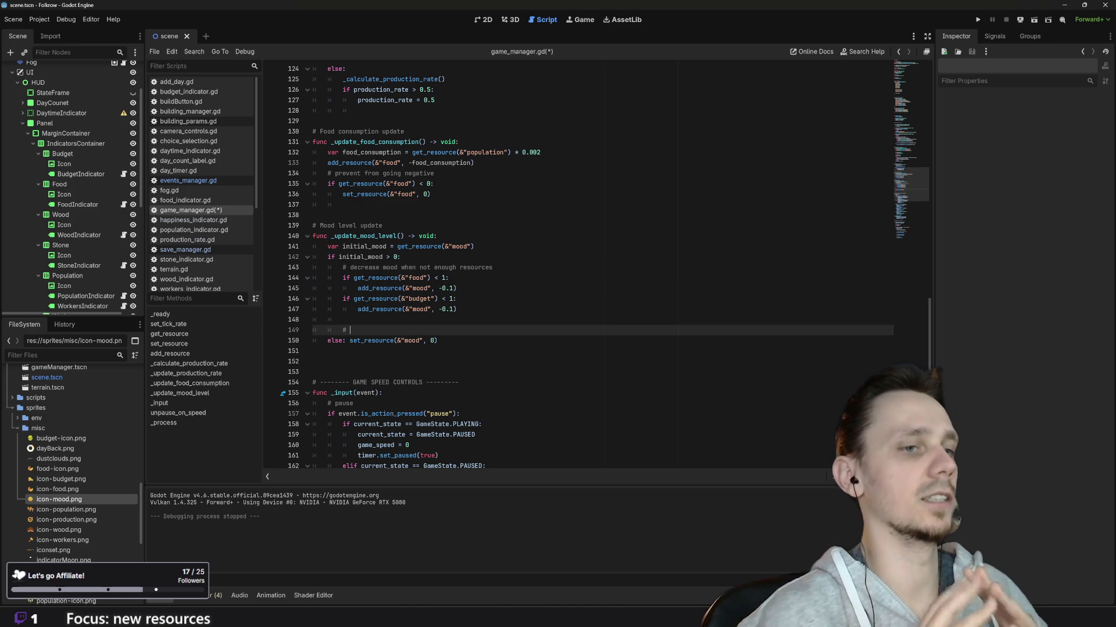
Return to the end of the food mood penalty line in _update_mood_level
mouse_move(674, 616)
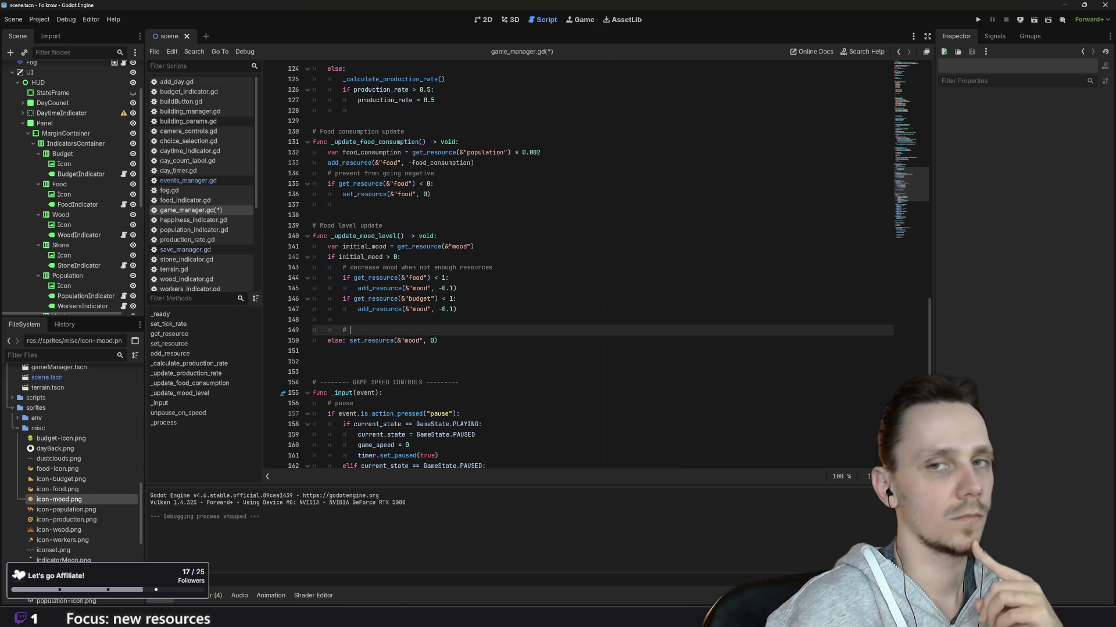
click(458, 288)
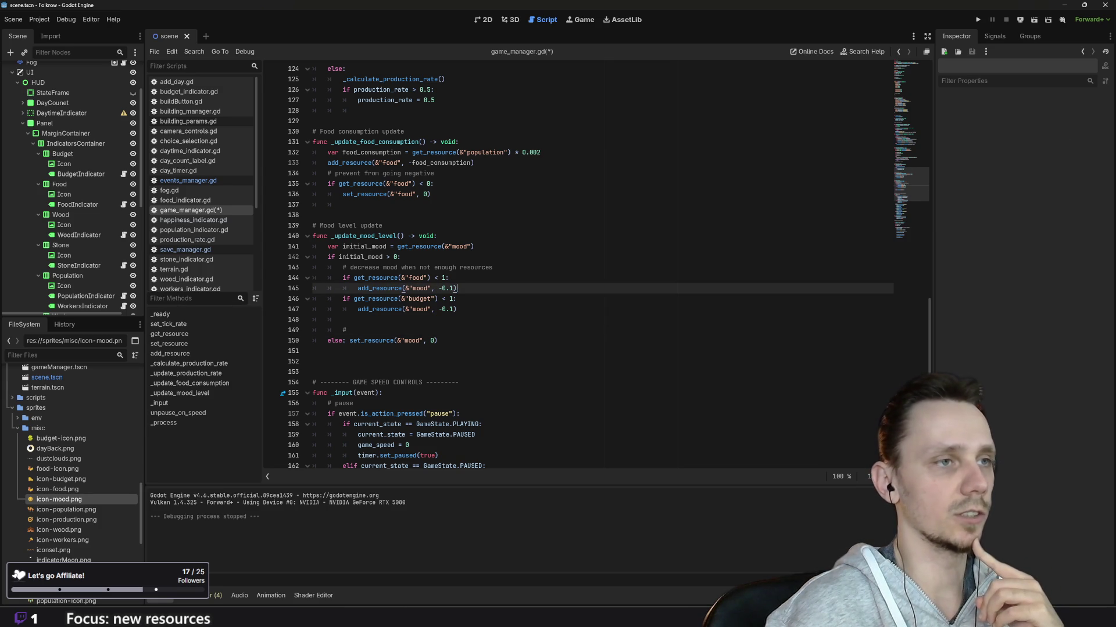
Add an else branch after the food check calling add_resource(&"mood", 0.1)
key(Return)
key(Return)
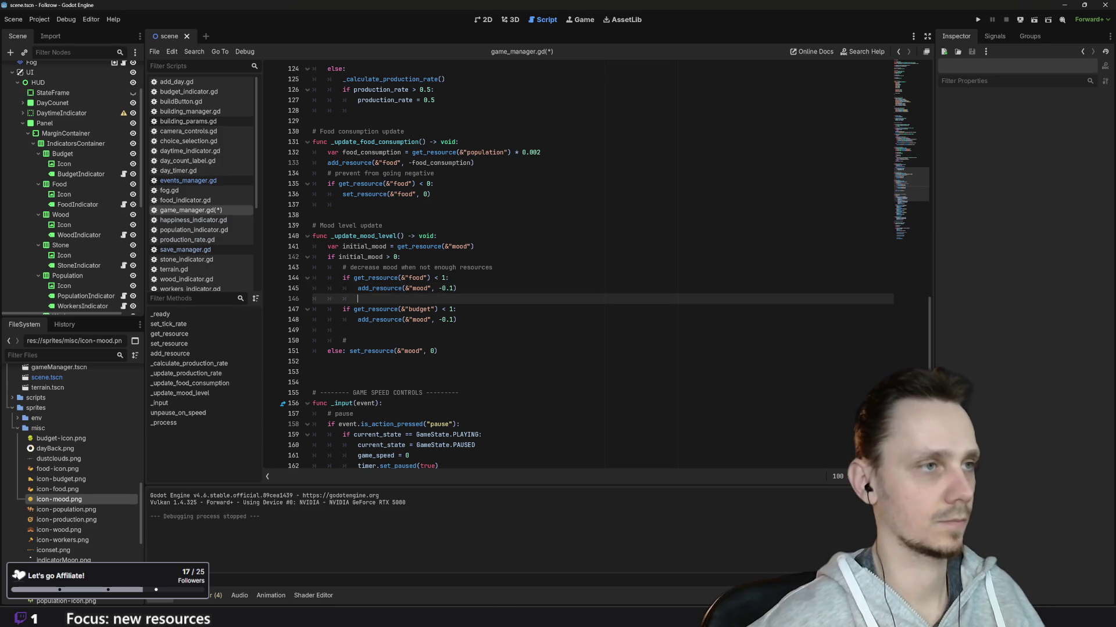
click(343, 299)
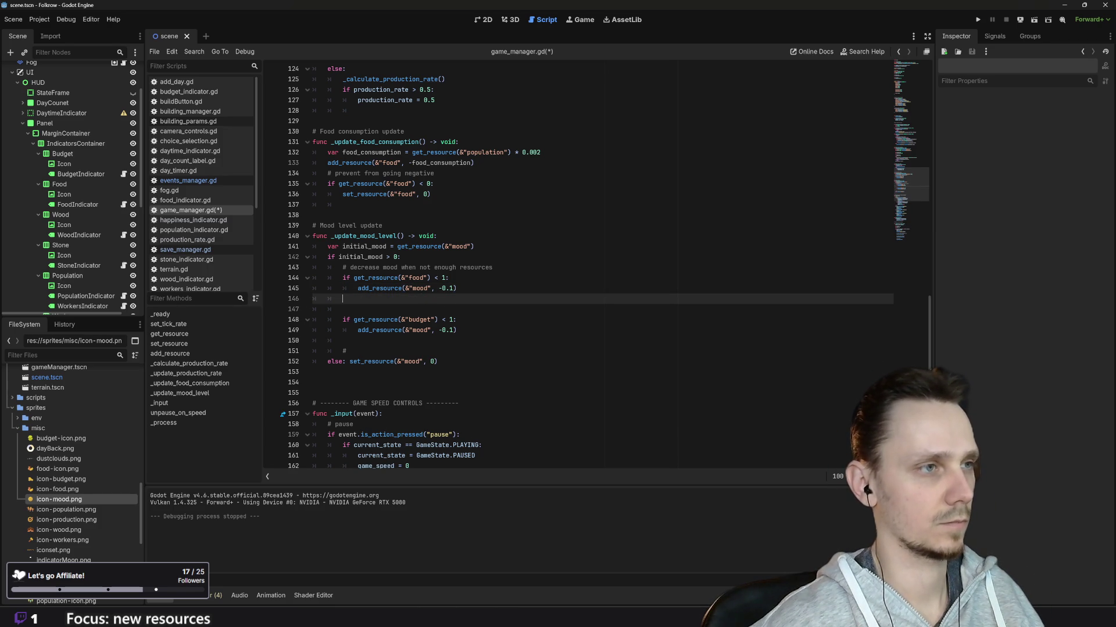
text(else:)
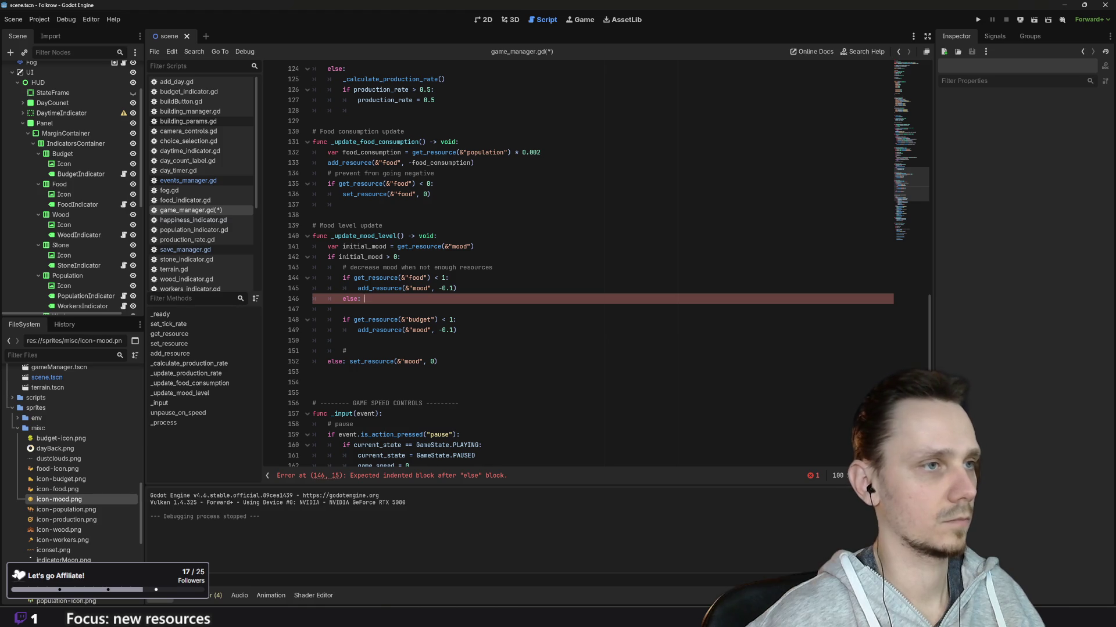
drag(457, 288, 357, 288)
key(ctrl+c)
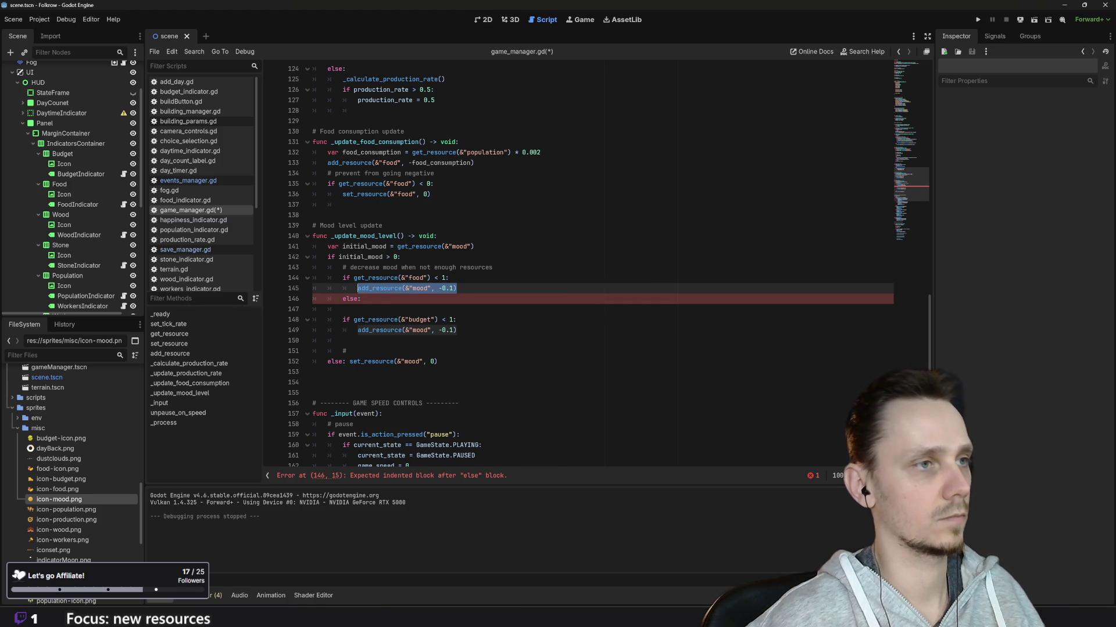
click(365, 299)
key(ctrl+v)
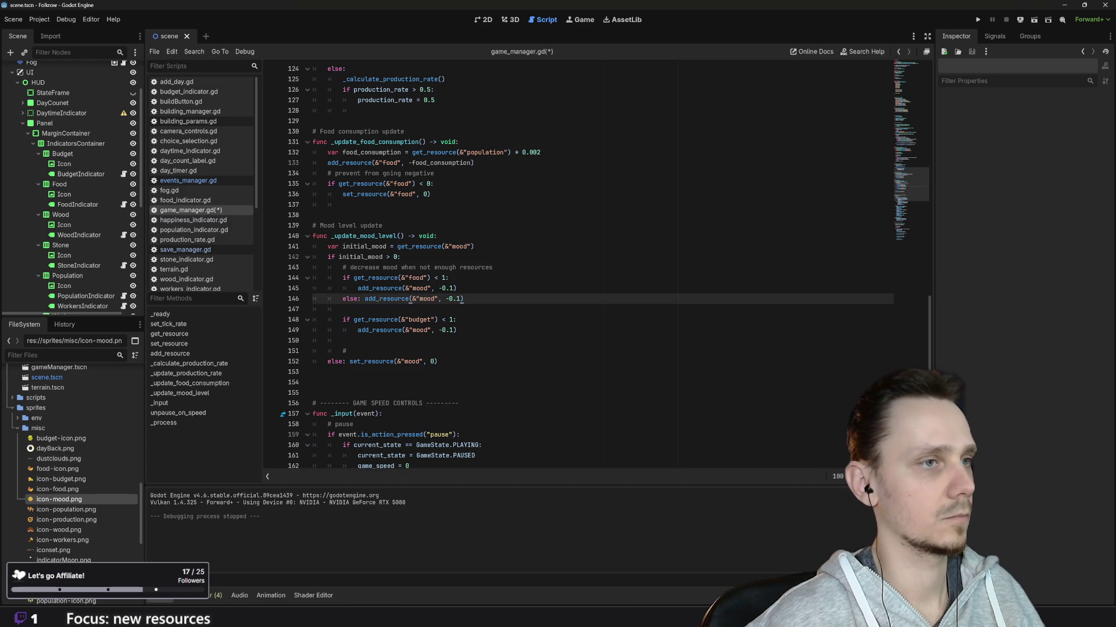
key(BackSpace)
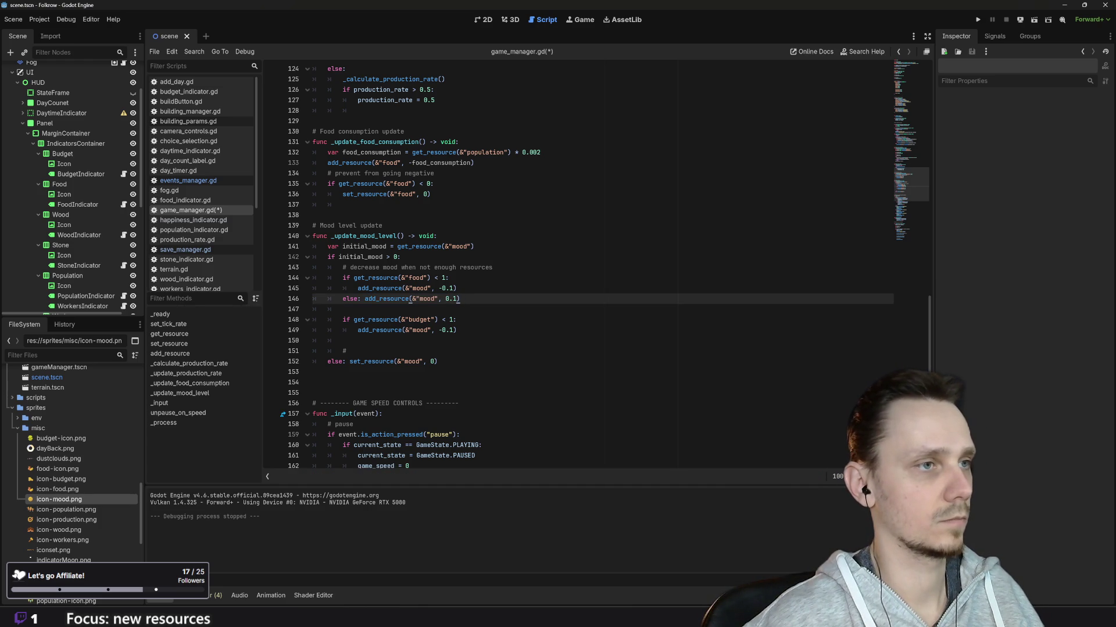
key(Down)
key(Down)
key(Down)
Add 'else: add_resource(&"mood", 0.1)' after the budget check on line 150
key(Return)
text(else:)
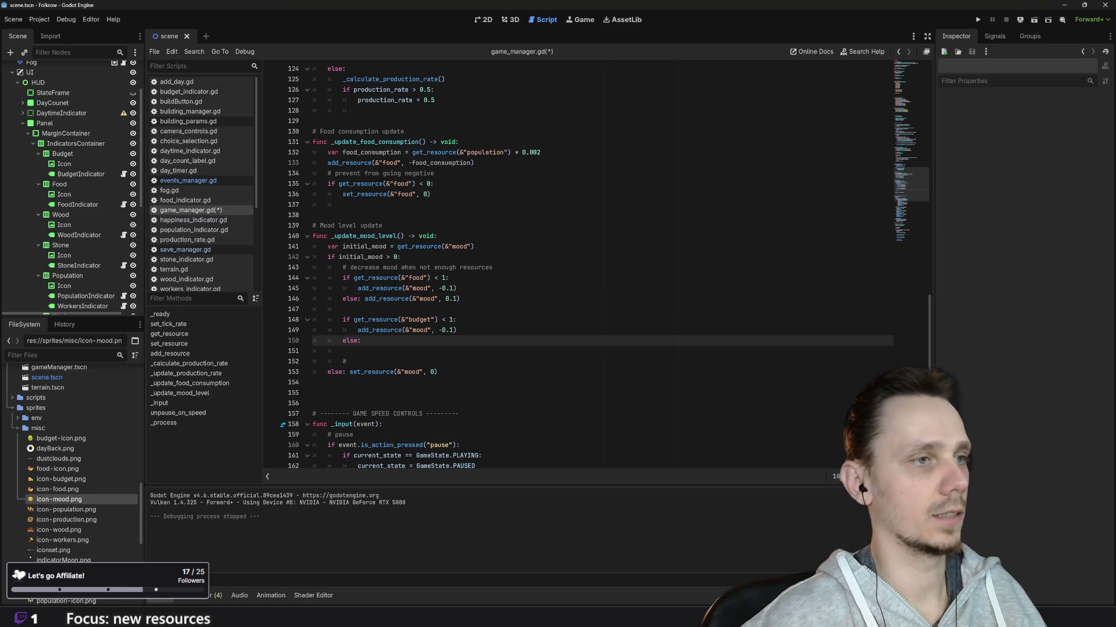
drag(461, 298, 364, 299)
key(ctrl+c)
click(410, 341)
key(ctrl+v)
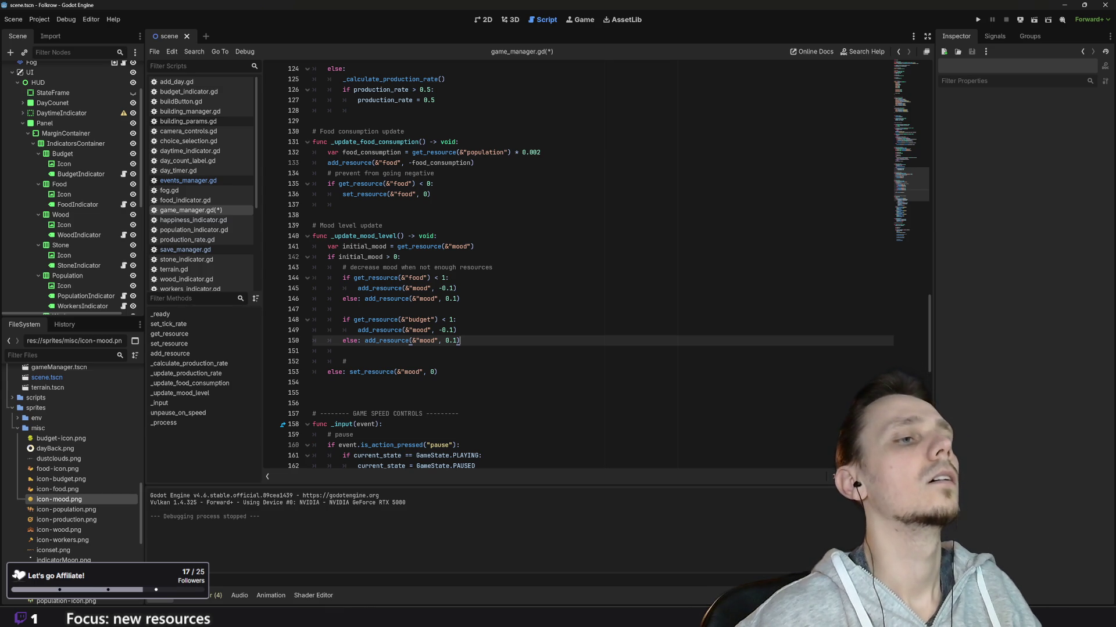
Run the game, load the saved town, speed it up, then return to x1 and stop the playtest
click(978, 20)
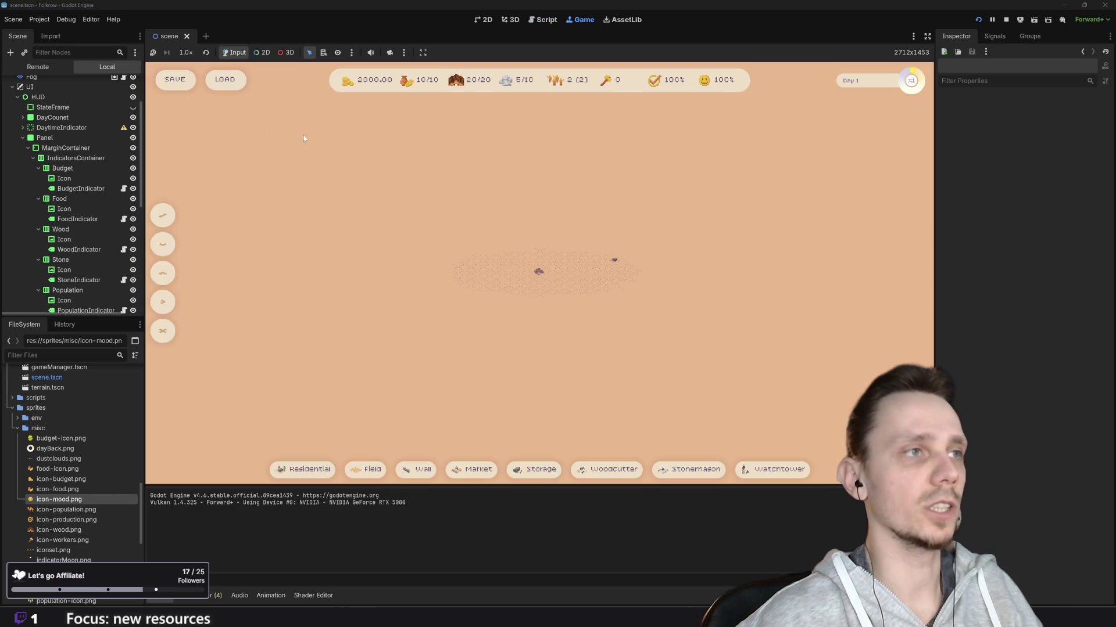
click(236, 84)
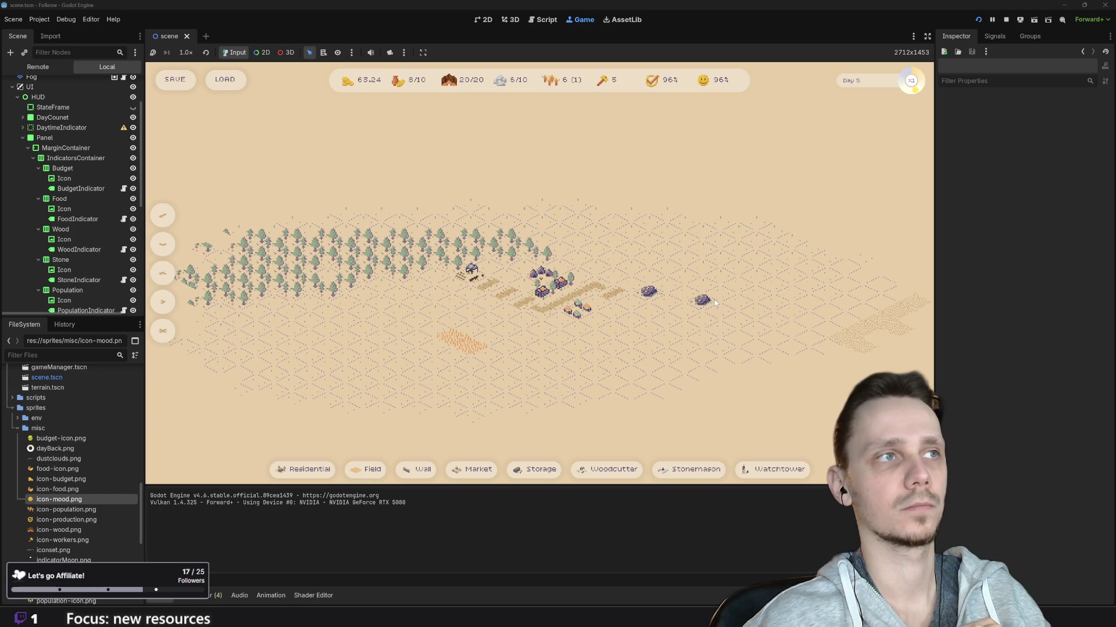
key(2)
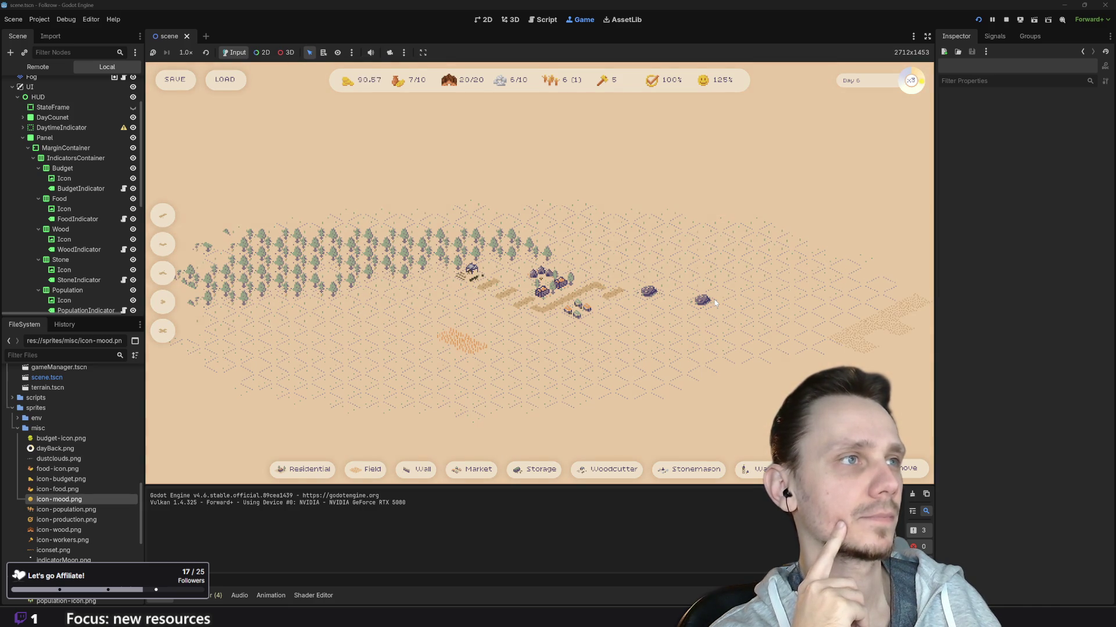
click(911, 80)
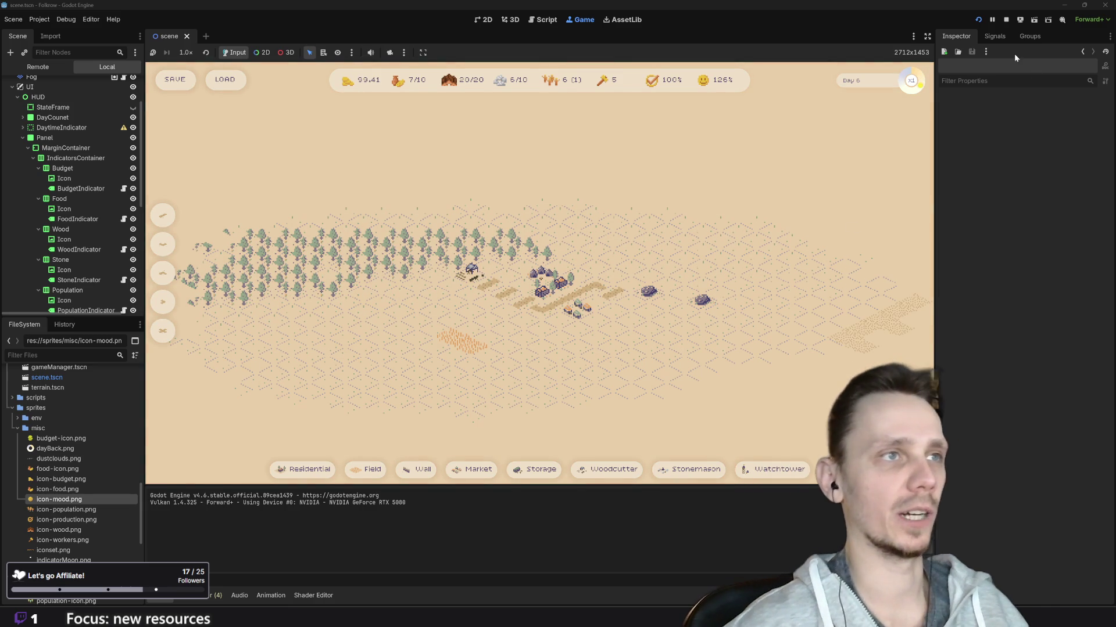
click(1005, 20)
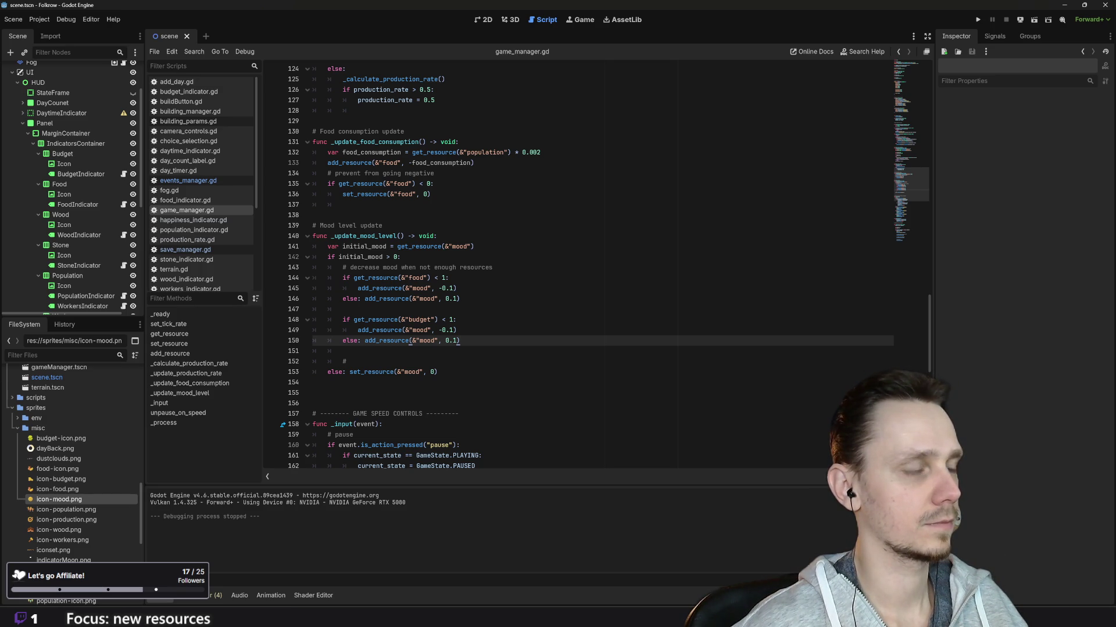
Change line 142 to 'if initial_mood > 0 and initial_mood <= 0:', then save and run with F5
shift+click(382, 341)
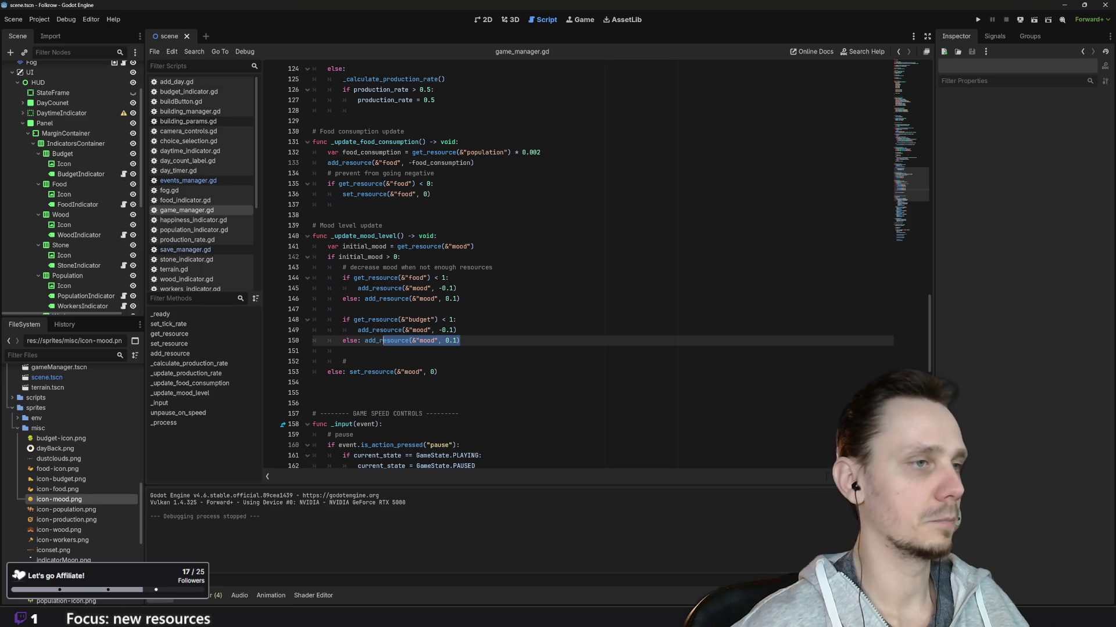
click(350, 361)
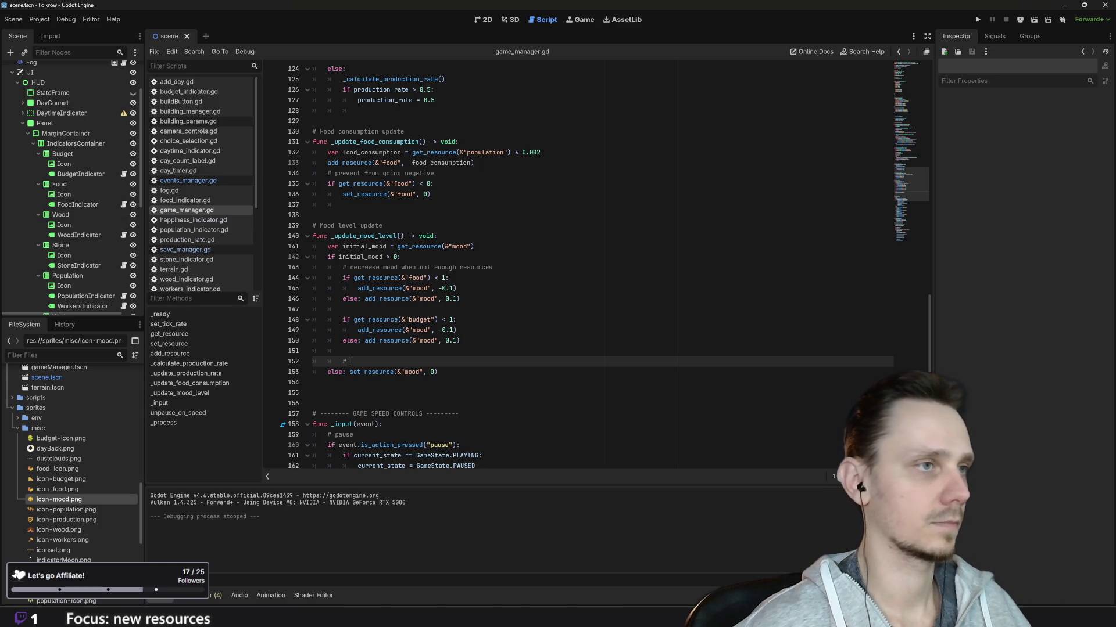
click(400, 257)
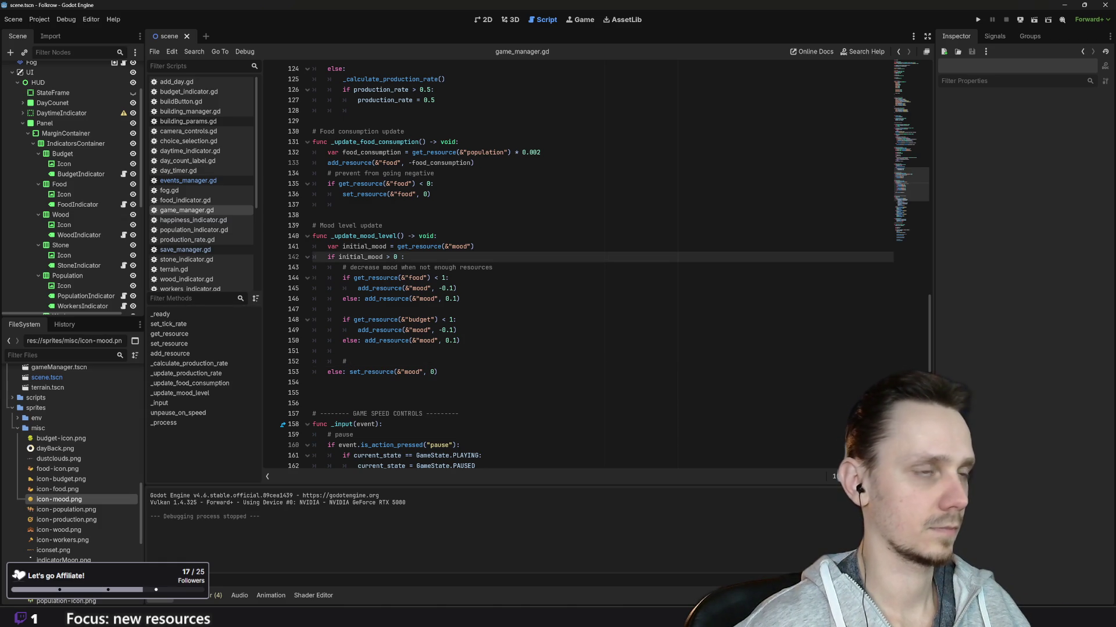
text(and)
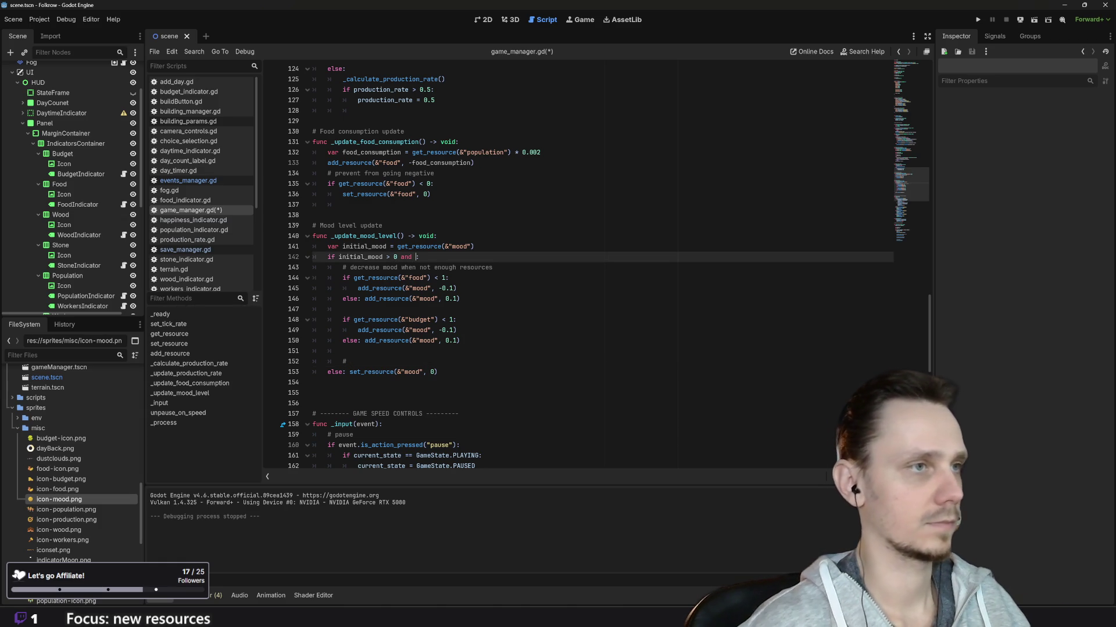
drag(338, 256, 398, 257)
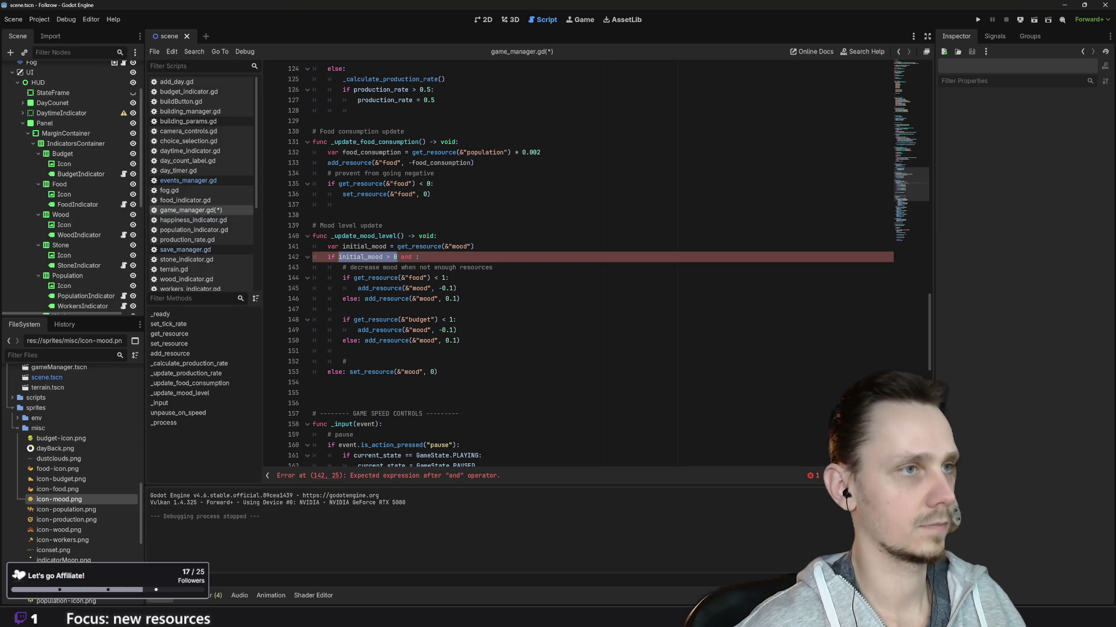
click(416, 257)
key(ctrl+v)
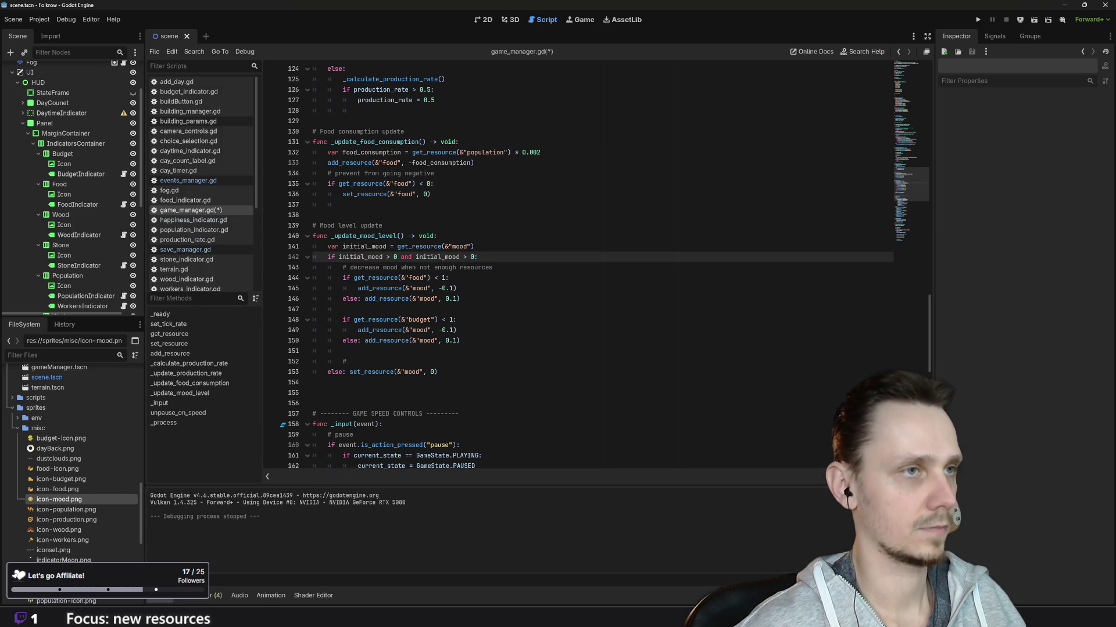
key(BackSpace)
text(<)
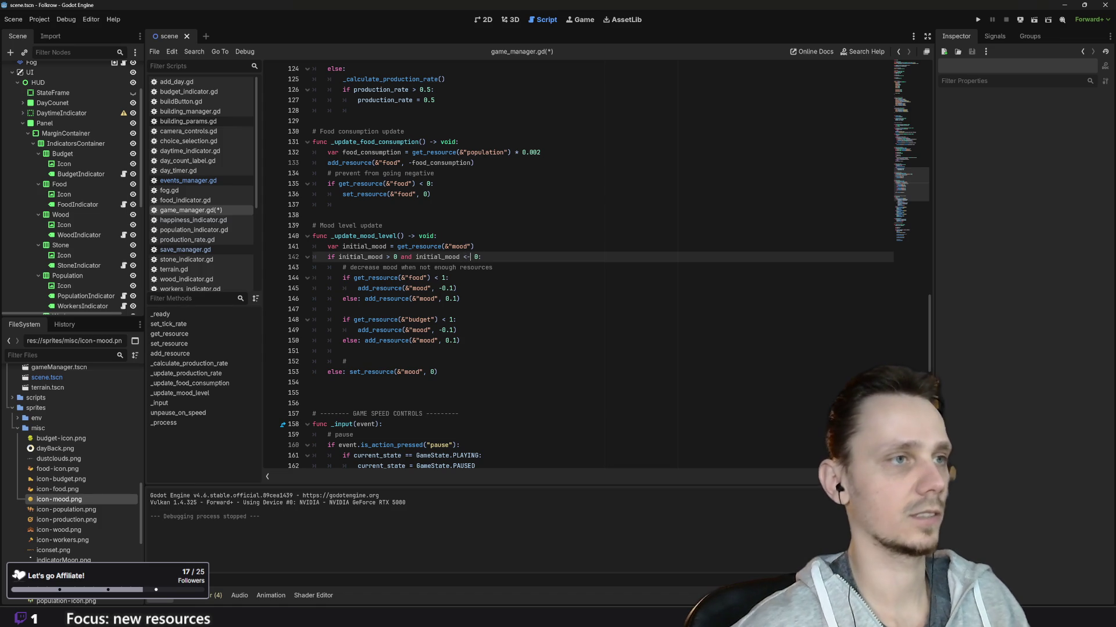
text(=)
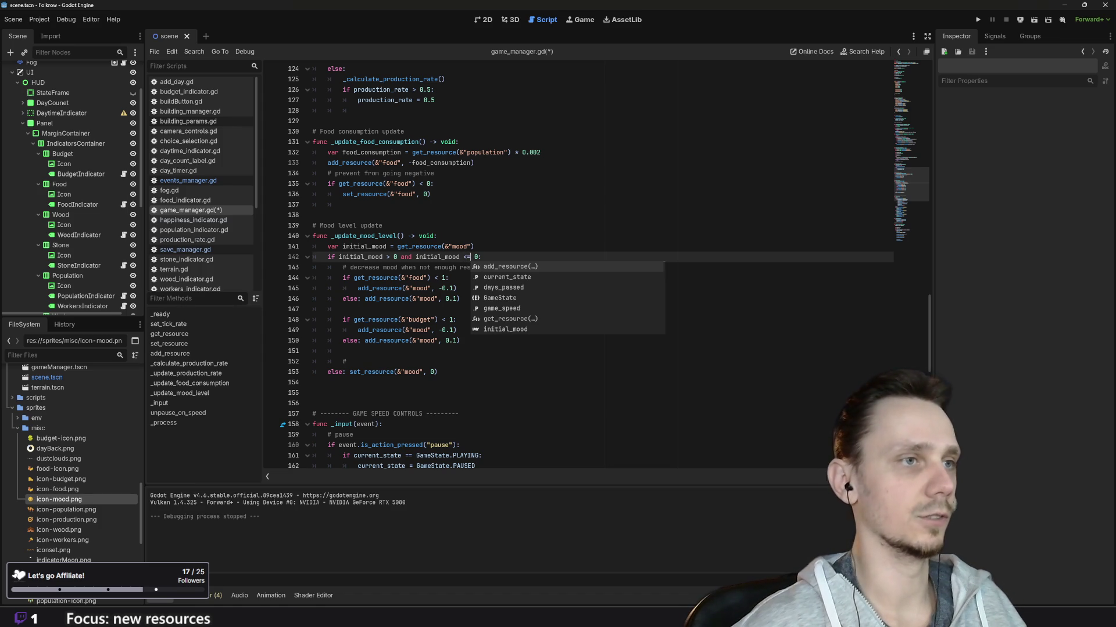
key(Escape)
click(349, 362)
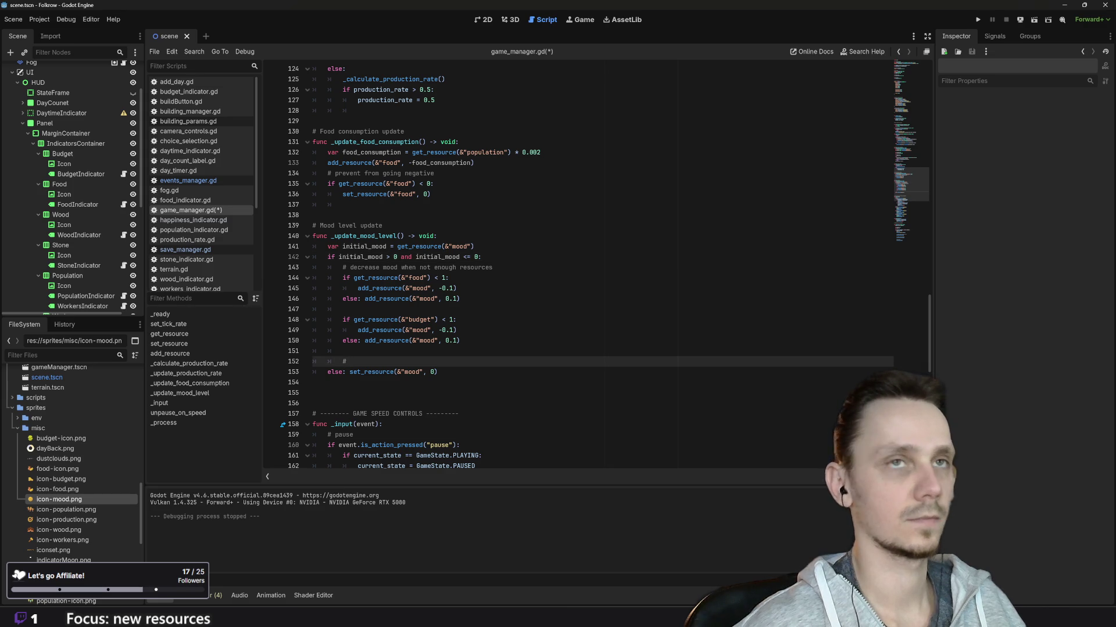
key(F5)
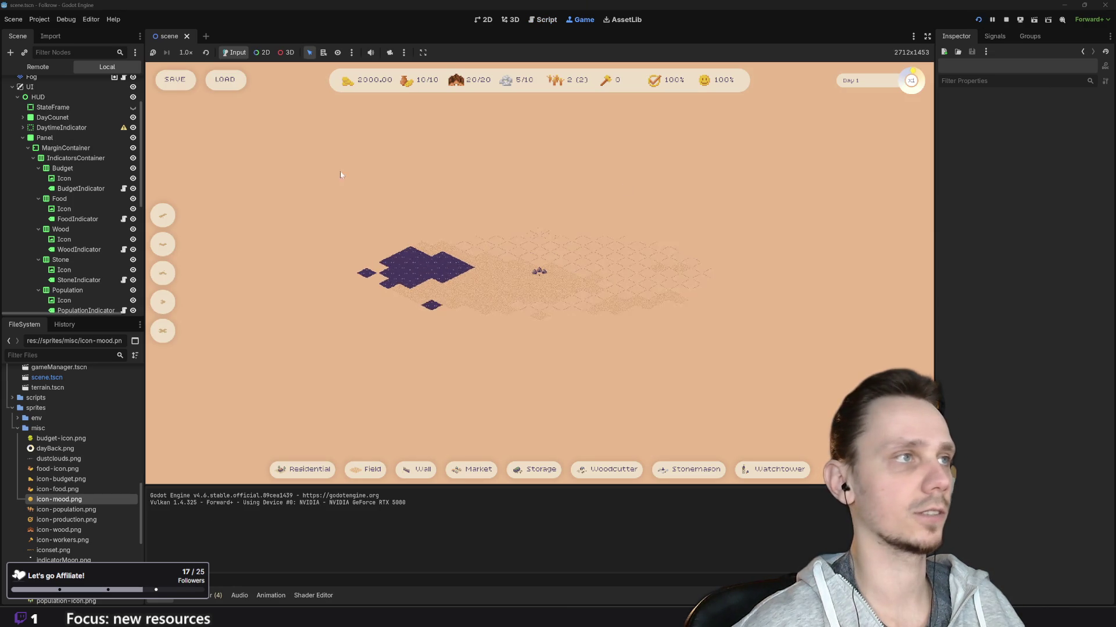
Load the saved game, stop it, and change the condition to 'initial_mood > 0 or initial_mood <= 0'
click(233, 86)
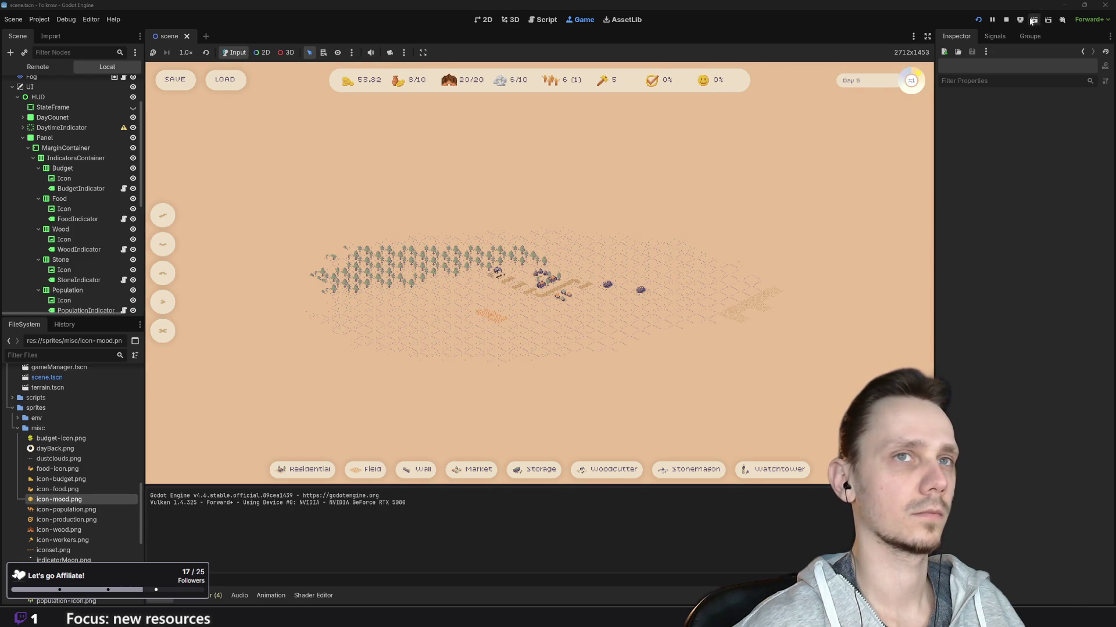
click(1007, 21)
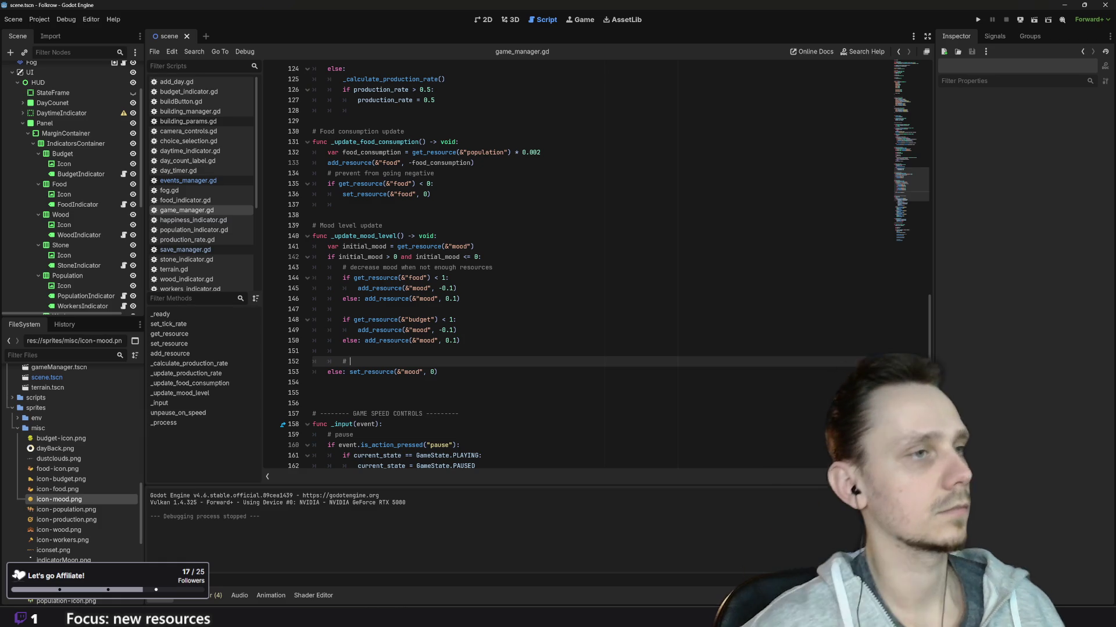
double_click(405, 257)
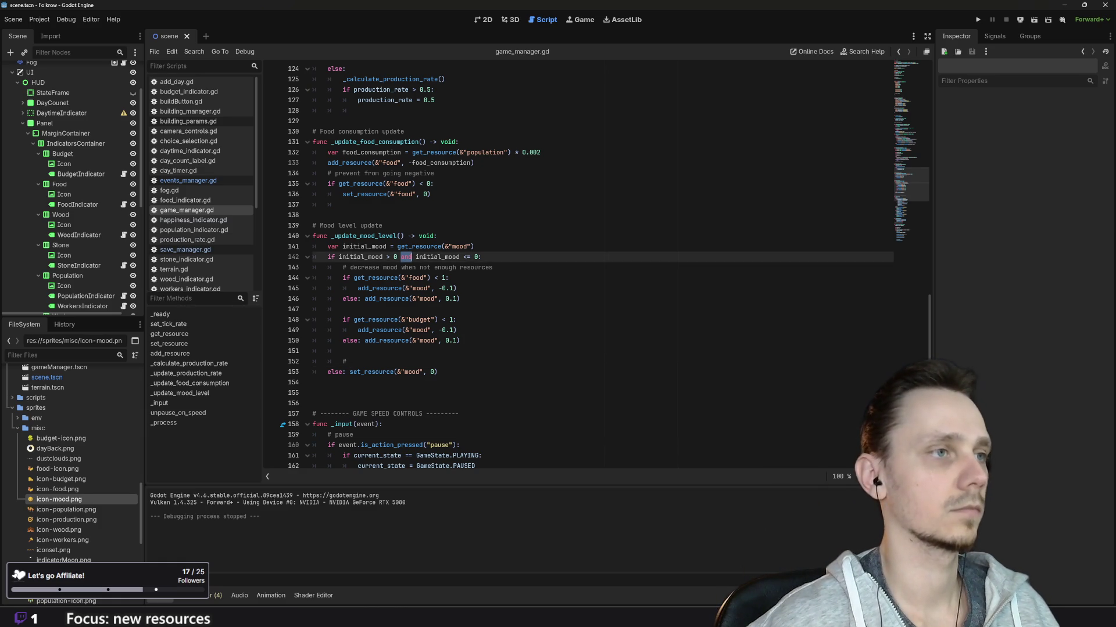
text(or)
Playtest the saved game at x3 speed, then return to x1 and stop it
click(978, 19)
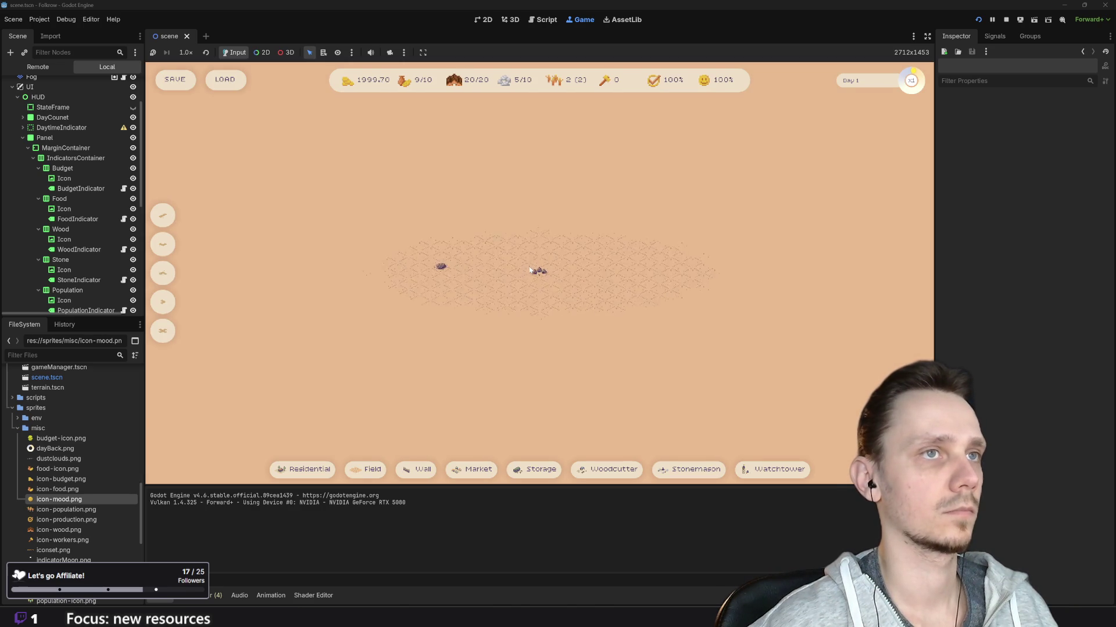
click(232, 84)
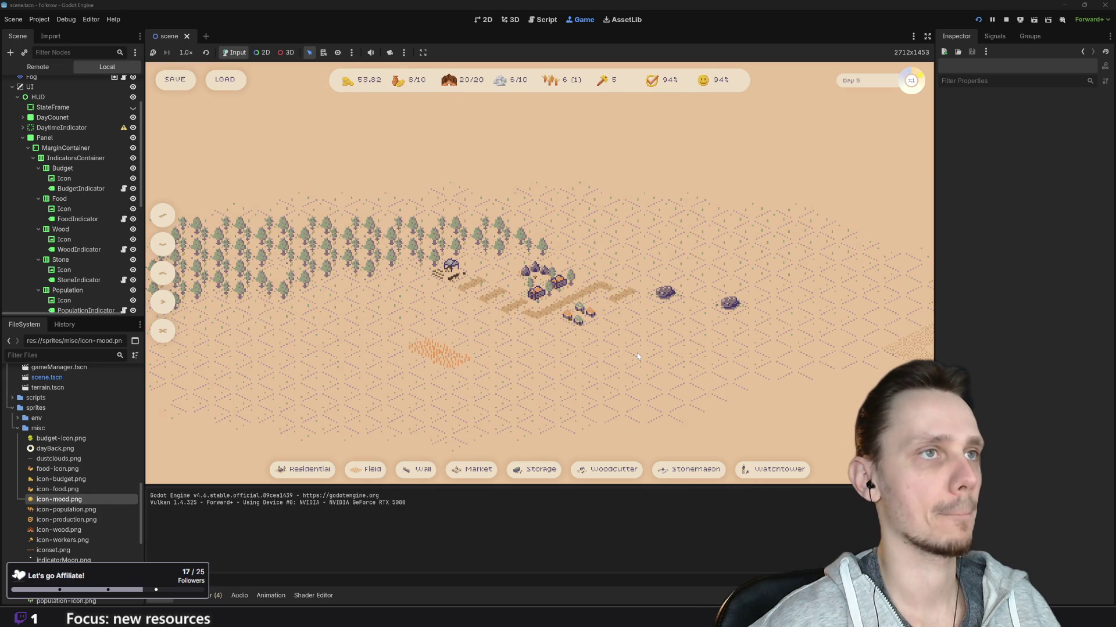
key(3)
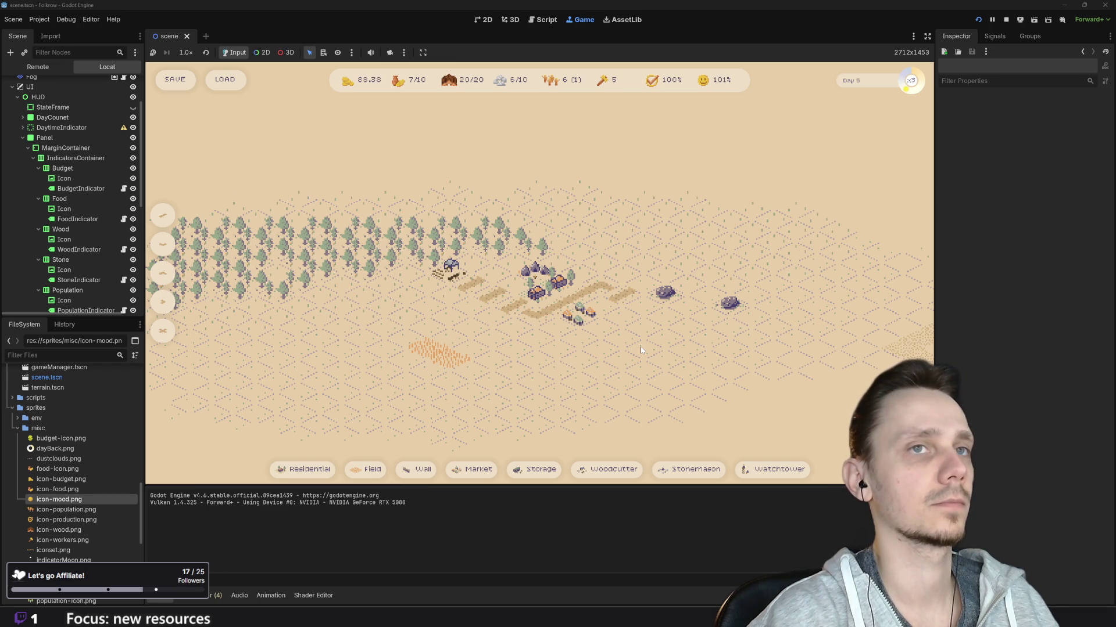
key(1)
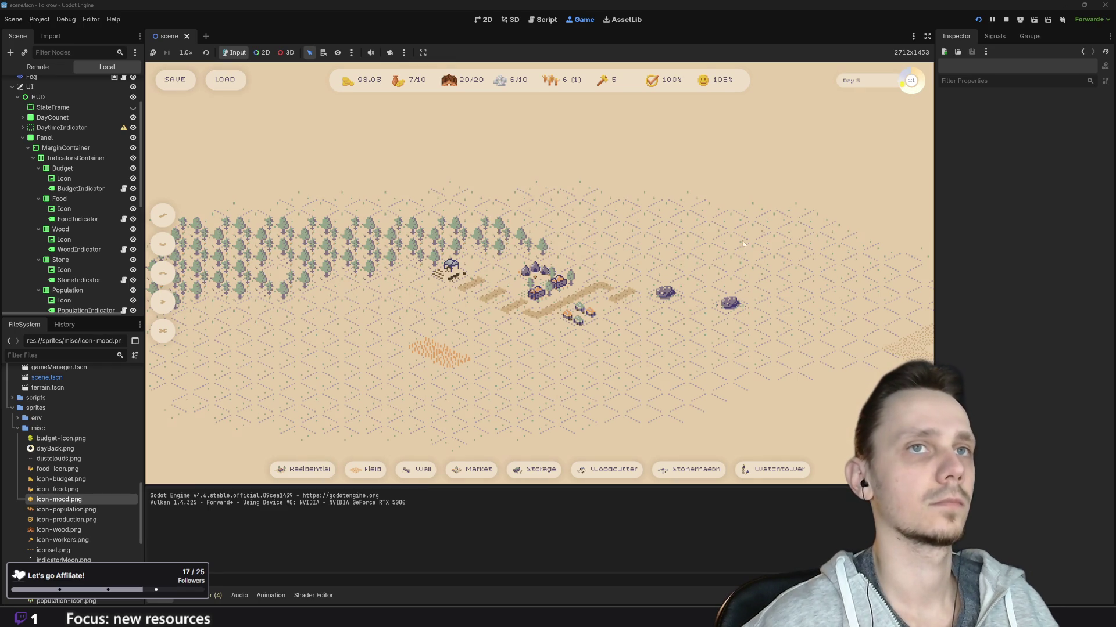
click(1006, 20)
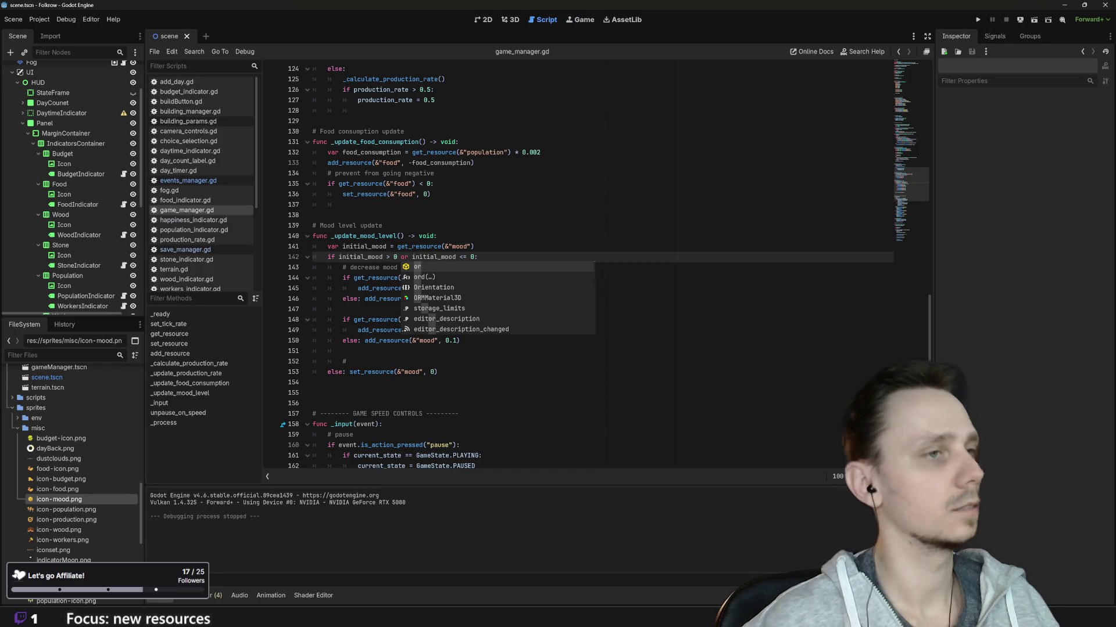
Delete 'or initial_mood <= 0' from line 142, leaving 'if initial_mood > 0:', and move to line 152
mouse_move(415, 256)
mouse_down()
mouse_move(473, 257)
mouse_move(404, 247)
mouse_move(401, 256)
mouse_up()
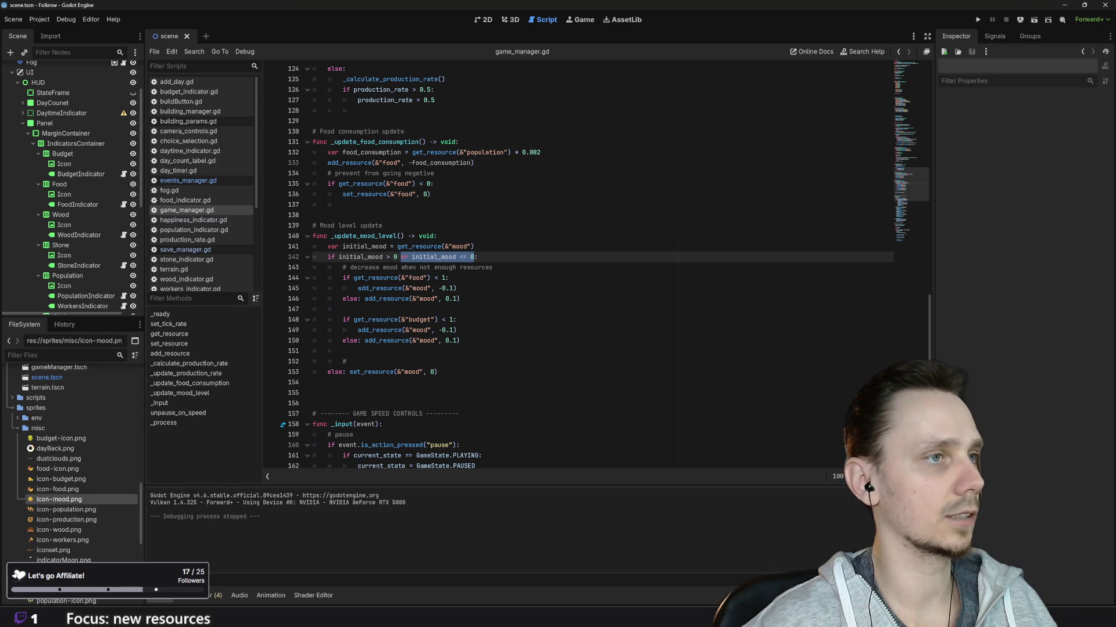
key(BackSpace)
key(BackSpace)
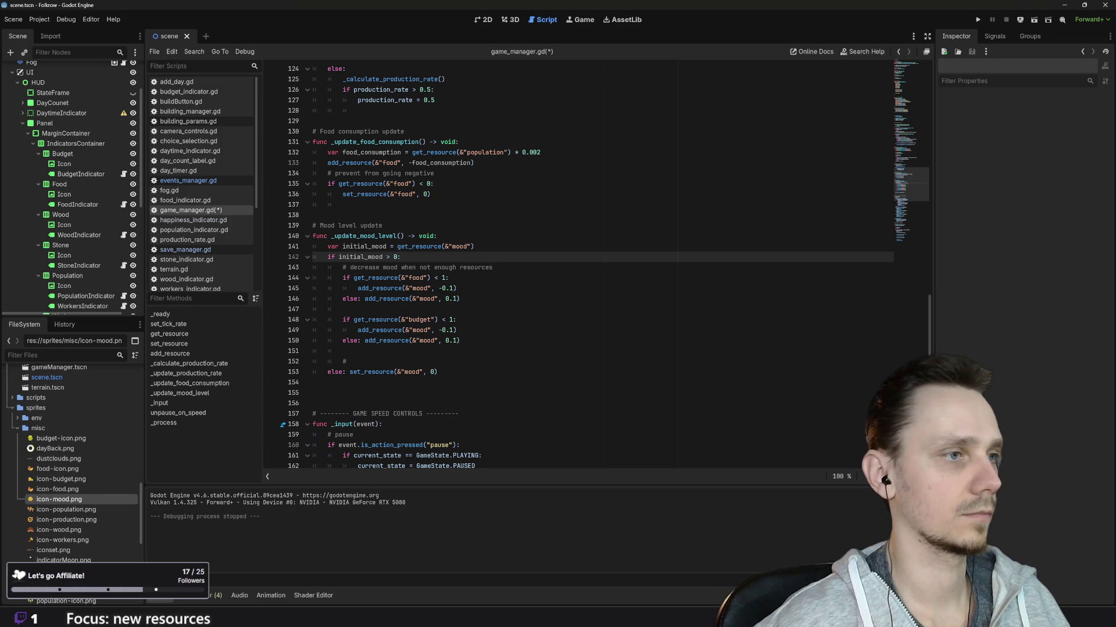
click(460, 341)
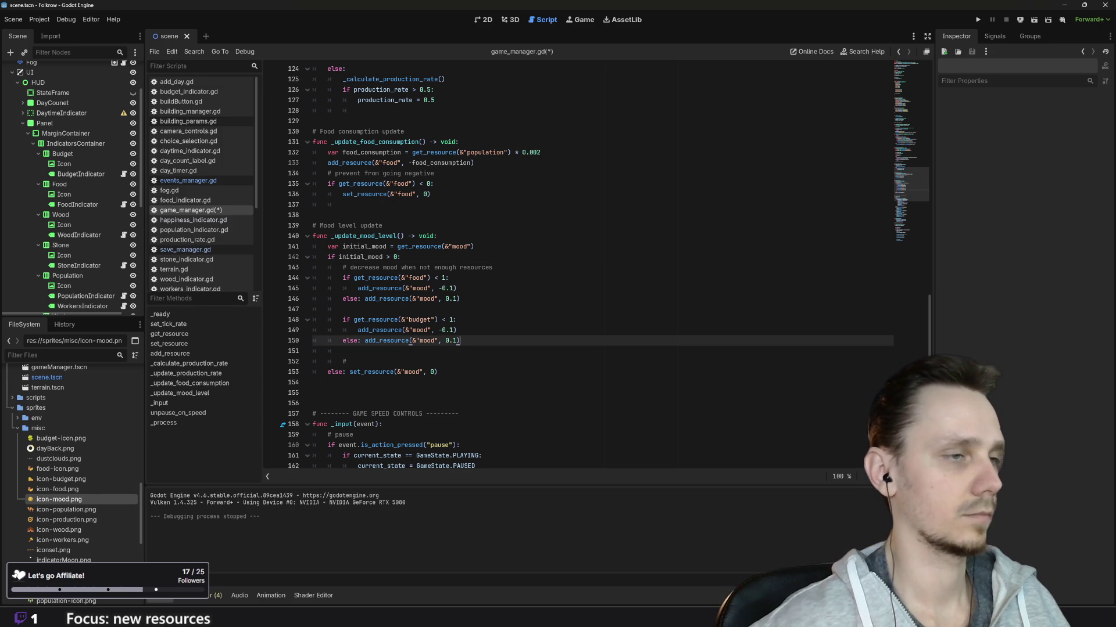
key(Down)
key(Down)
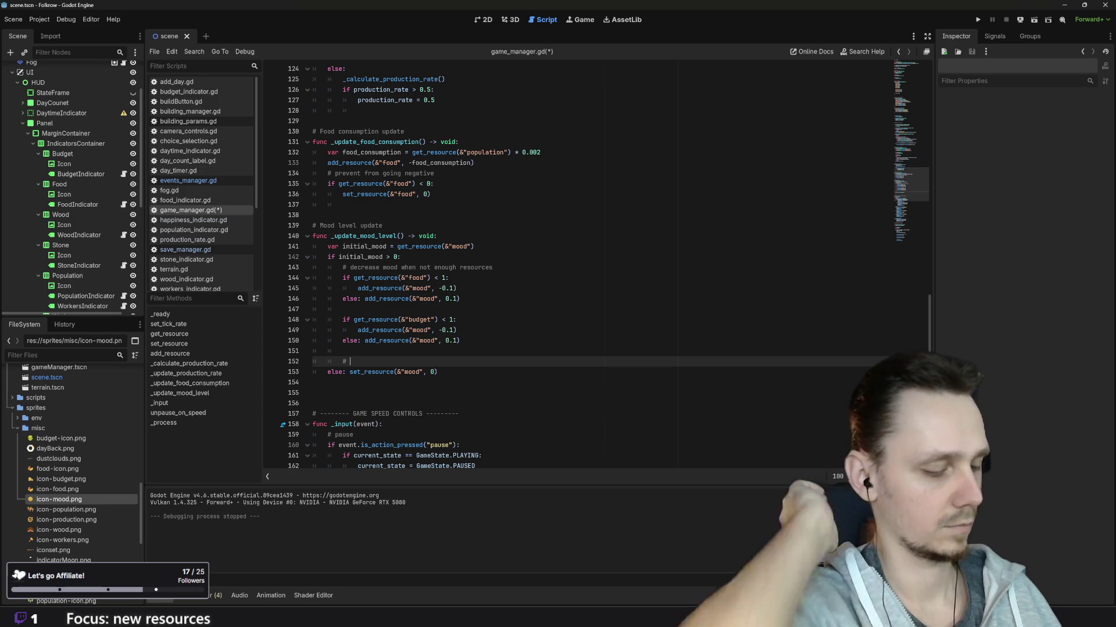
Add the comment '# limit mood' and begin an if statement on the next line
text(limit )
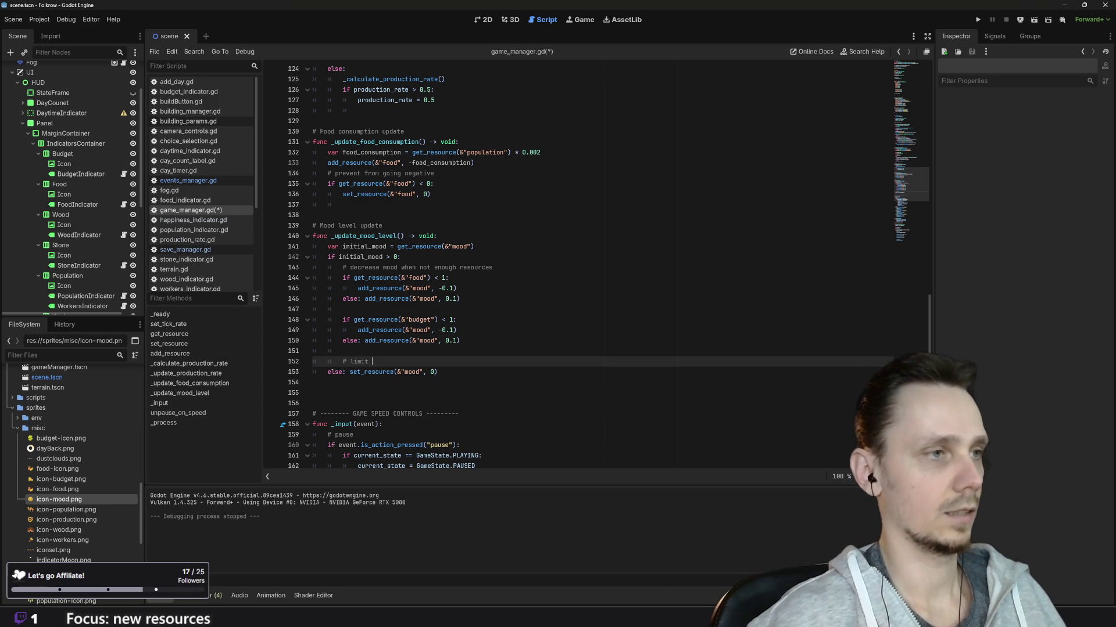
text(mood by 100)
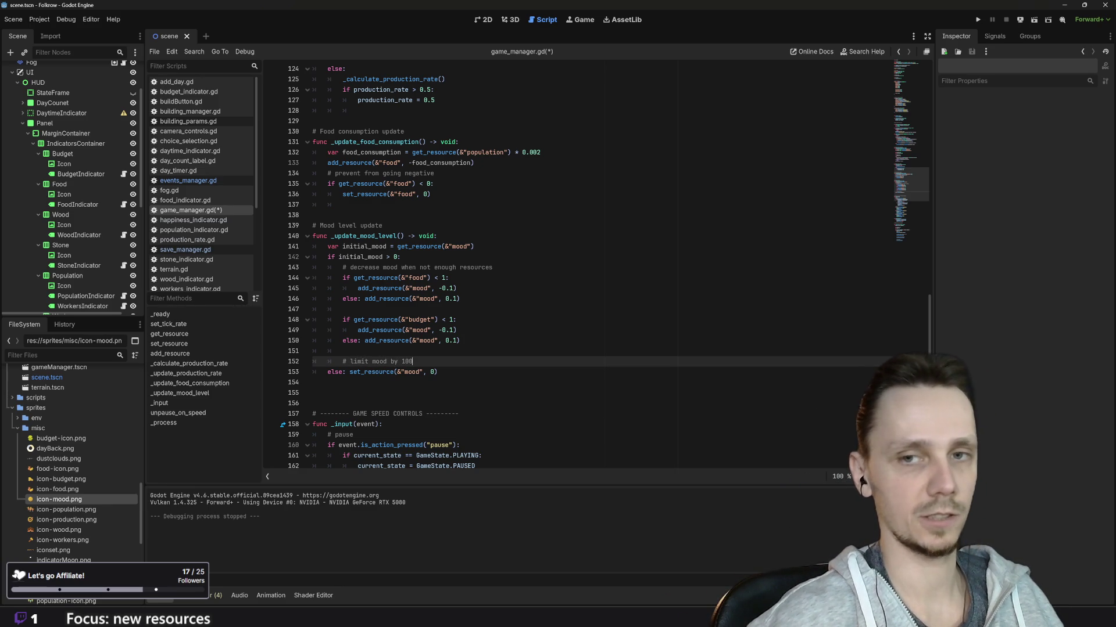
key(BackSpace)
key(BackSpace)
key(BackSpace)
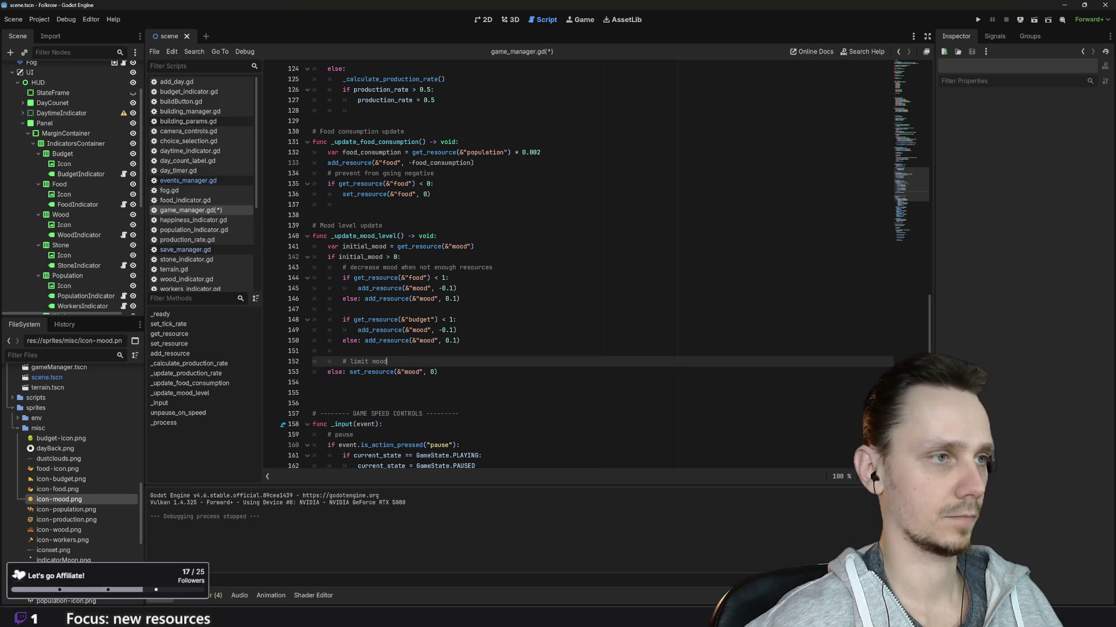
key(Return)
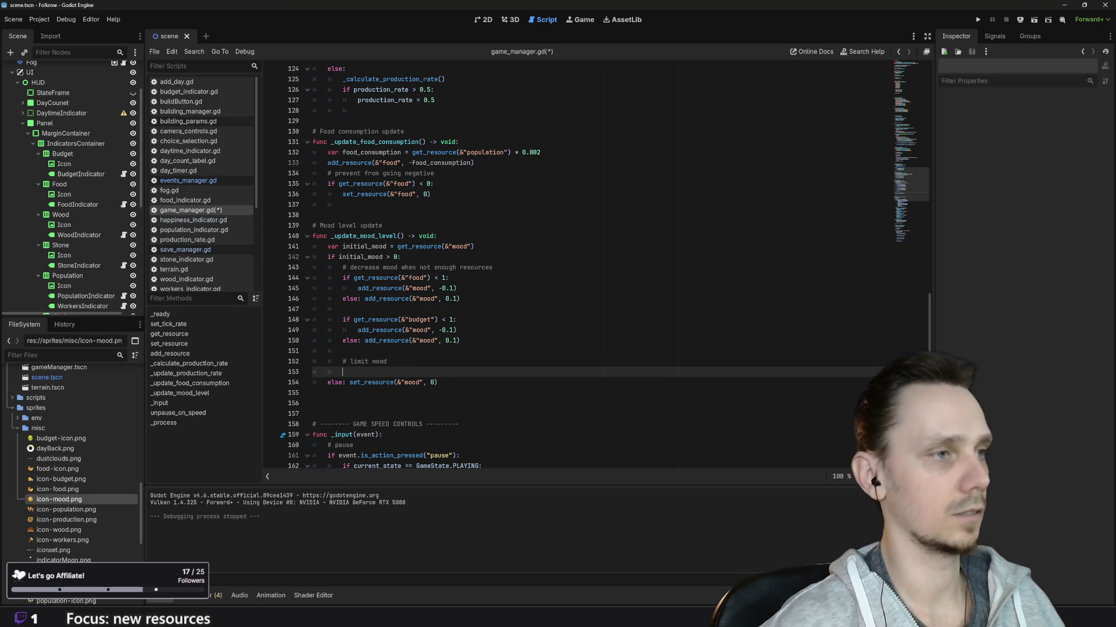
text(if)
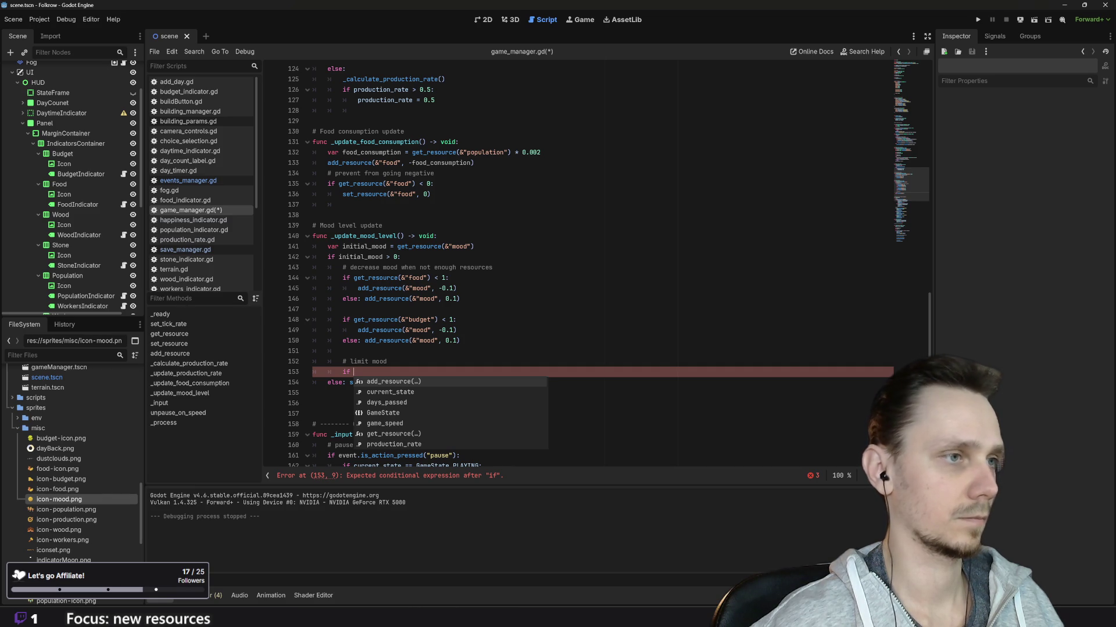
Complete the condition as 'if get_resource(&"mood") > 100:' by reusing the copied budget call
mouse_move(353, 320)
mouse_down()
mouse_move(387, 320)
mouse_move(313, 320)
mouse_move(438, 320)
mouse_up()
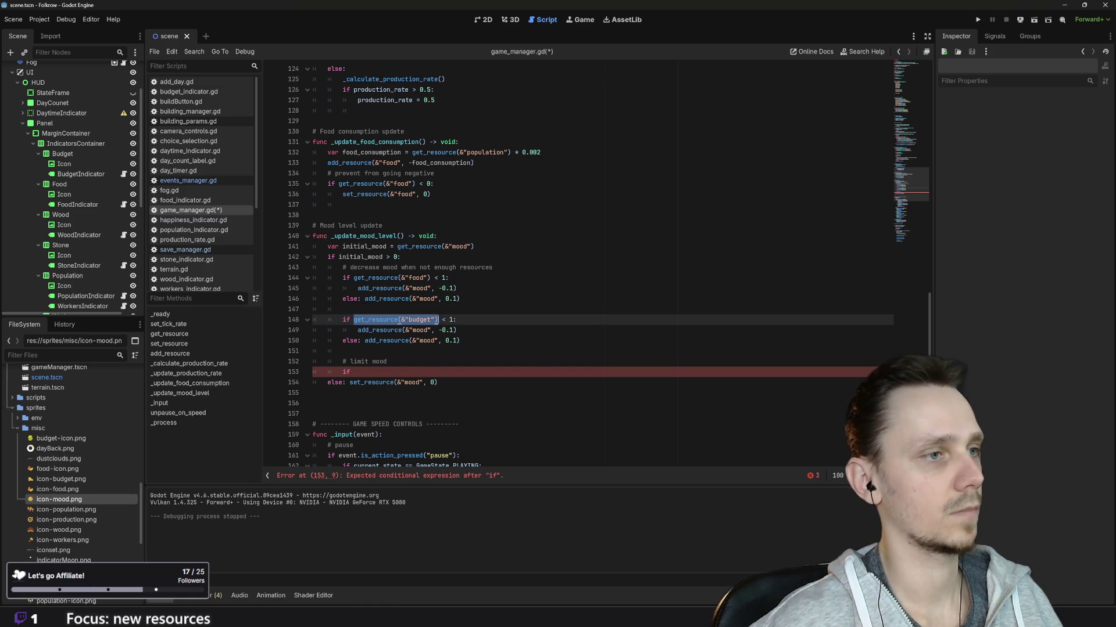
key(ctrl+c)
click(399, 361)
key(Down)
key(ctrl+v)
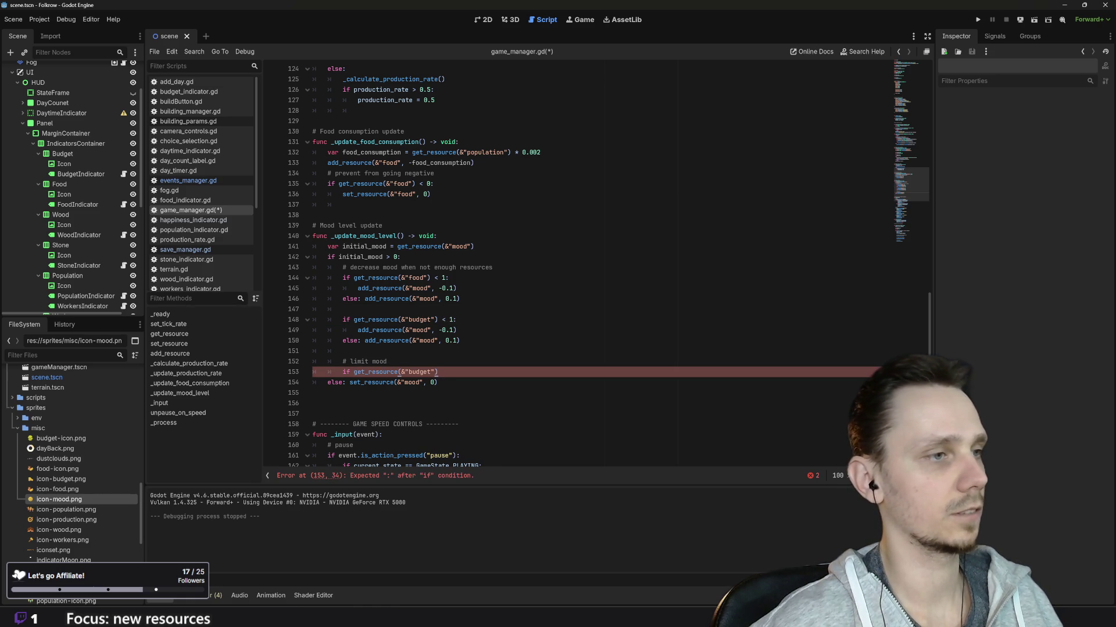
double_click(419, 372)
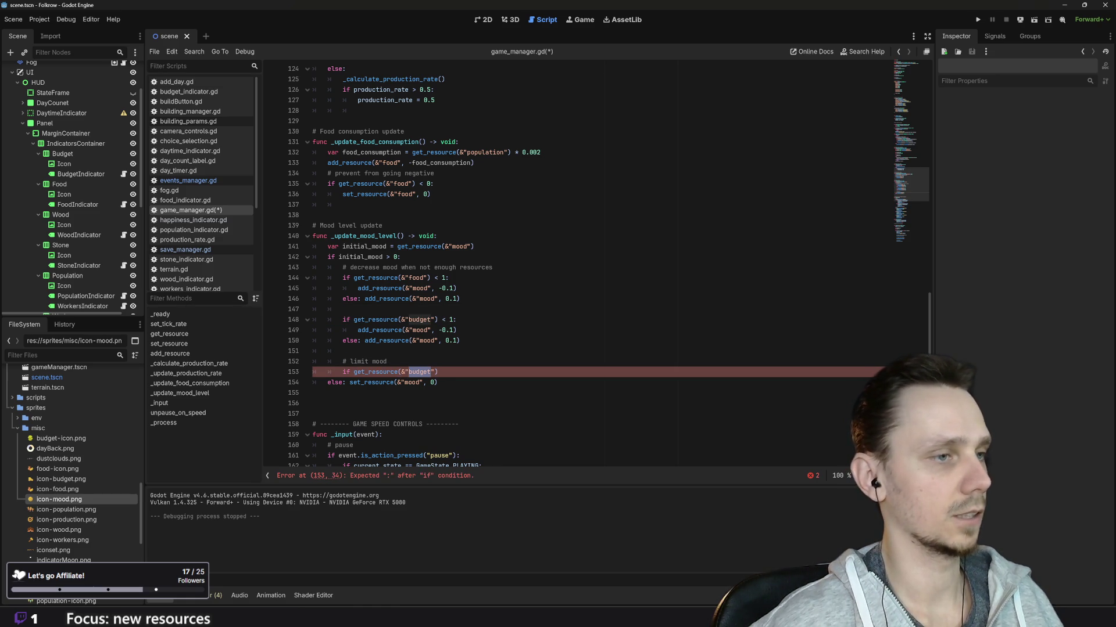
text(mood)
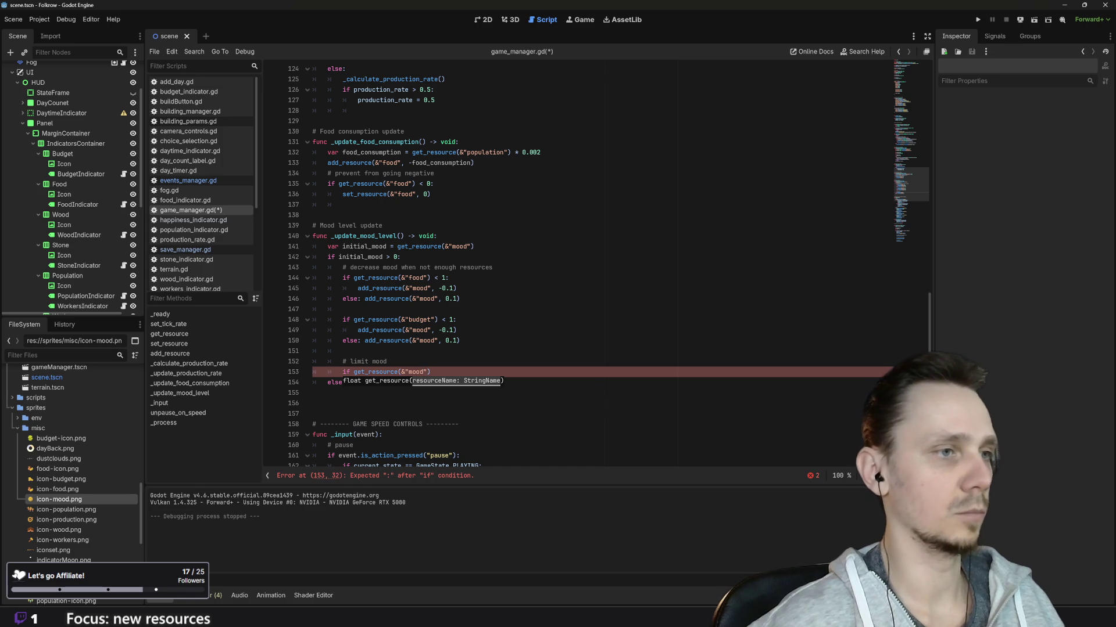
key(End)
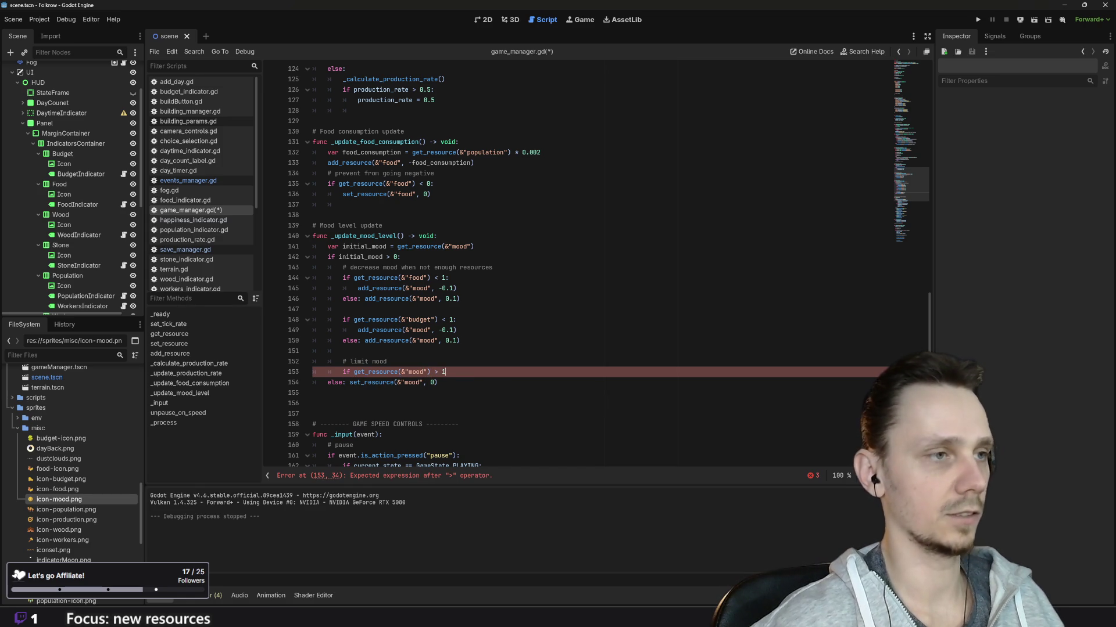
text(00:)
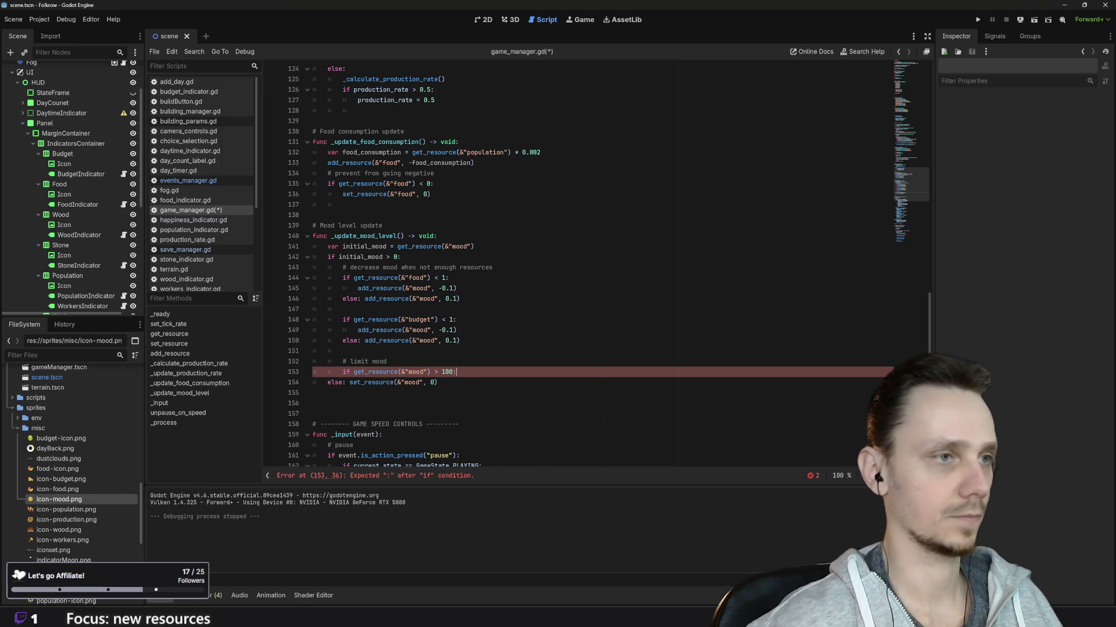
key(Return)
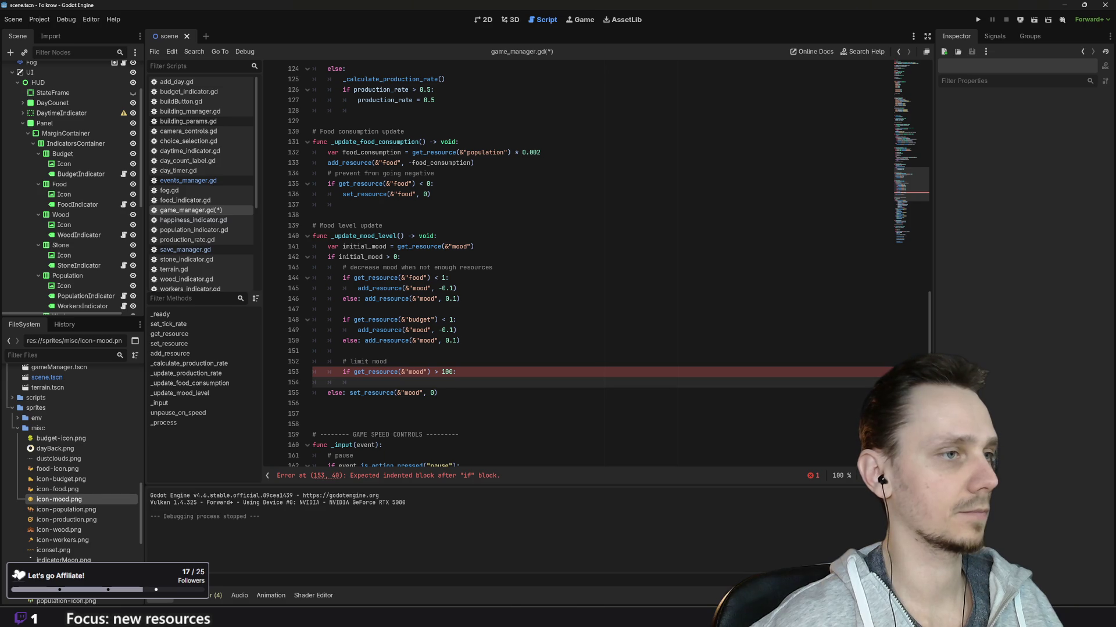
Add 'set_resource(&"mood", 100)' under the if, save game_manager.gd, and relaunch the game
drag(350, 393, 438, 393)
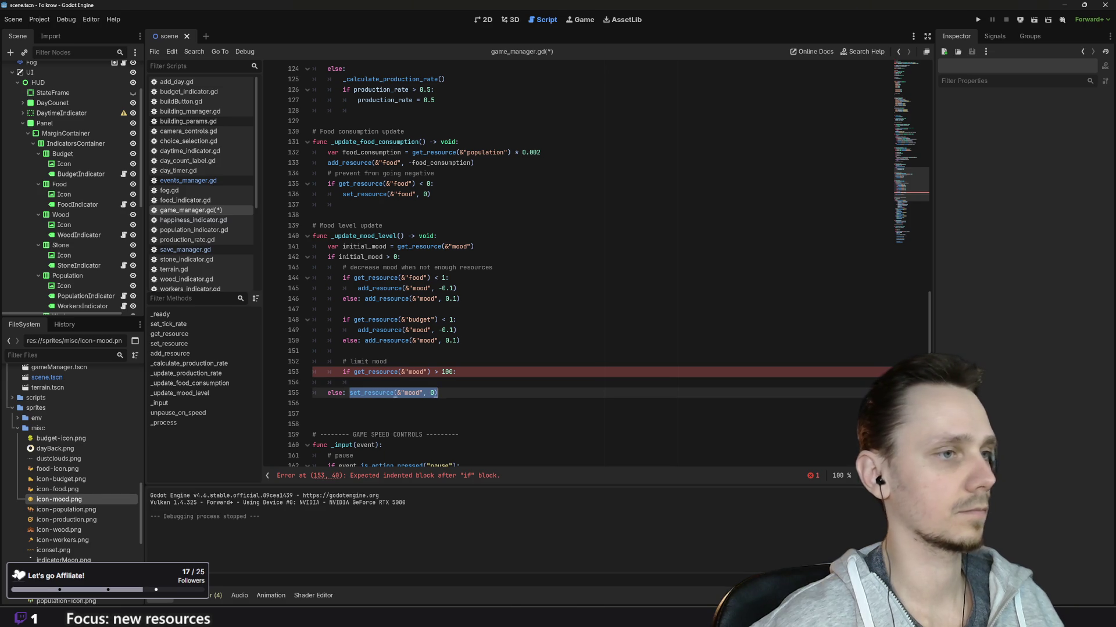
key(ctrl+c)
click(403, 382)
key(ctrl+v)
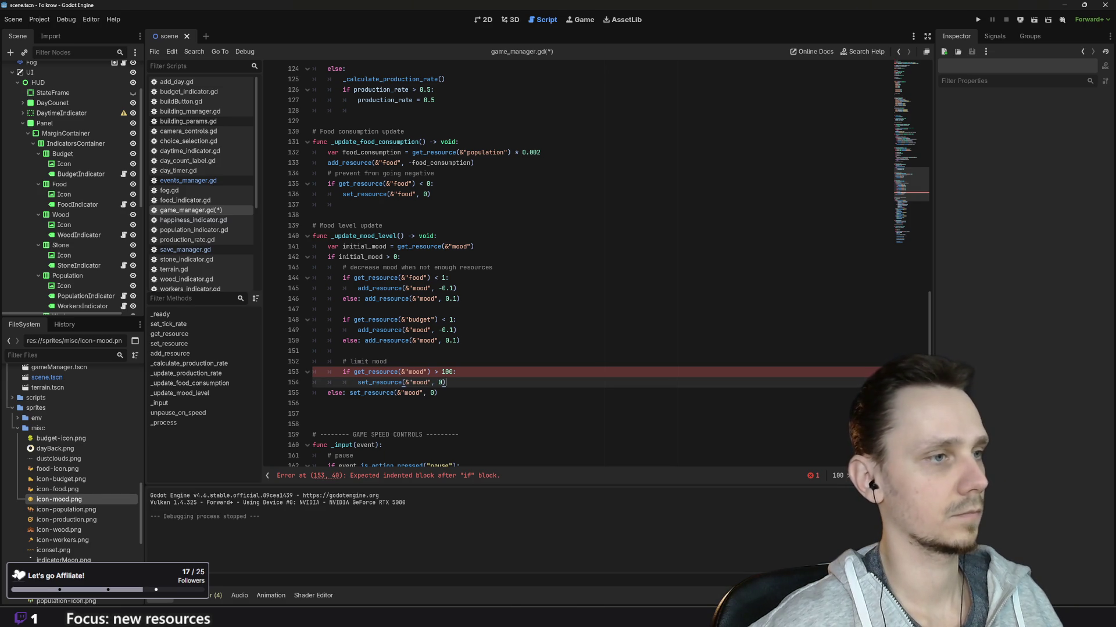
text(100)
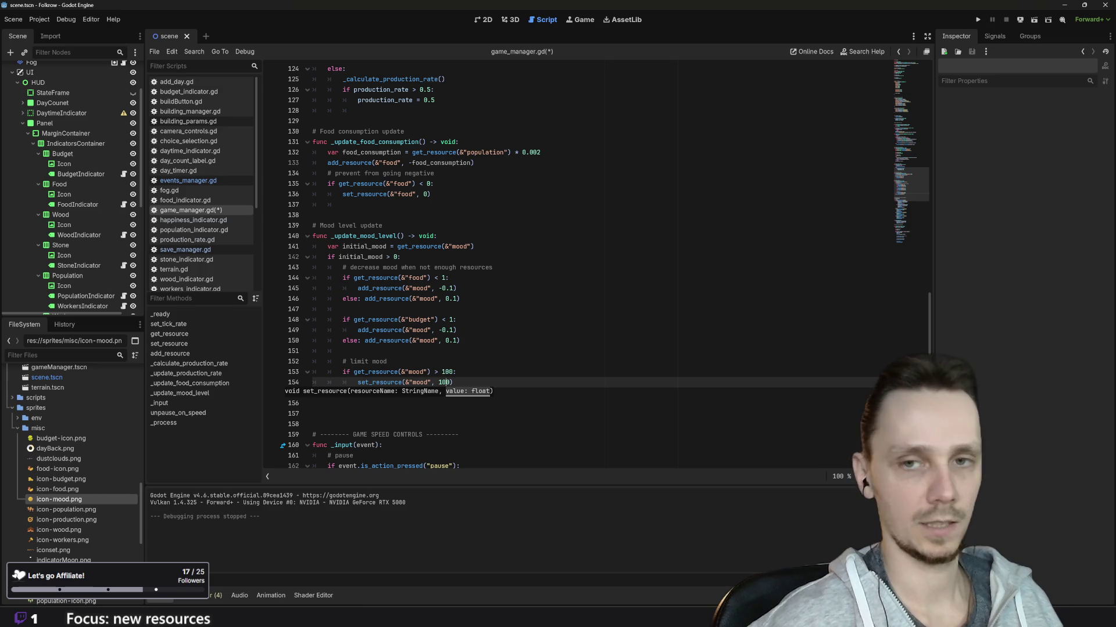
key(ctrl+s)
click(871, 362)
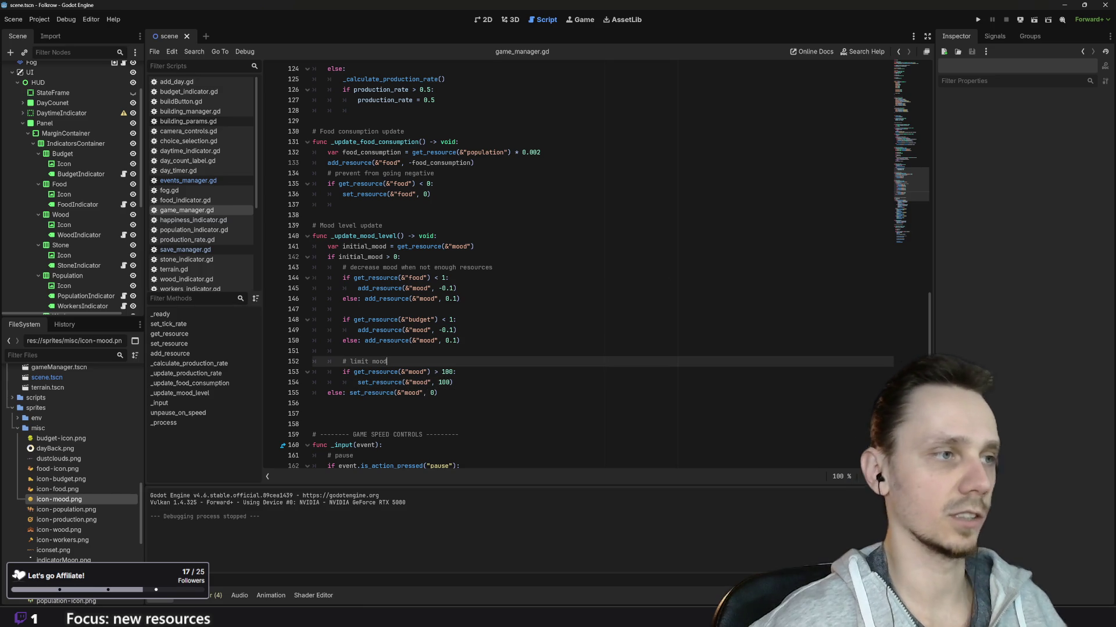
click(978, 20)
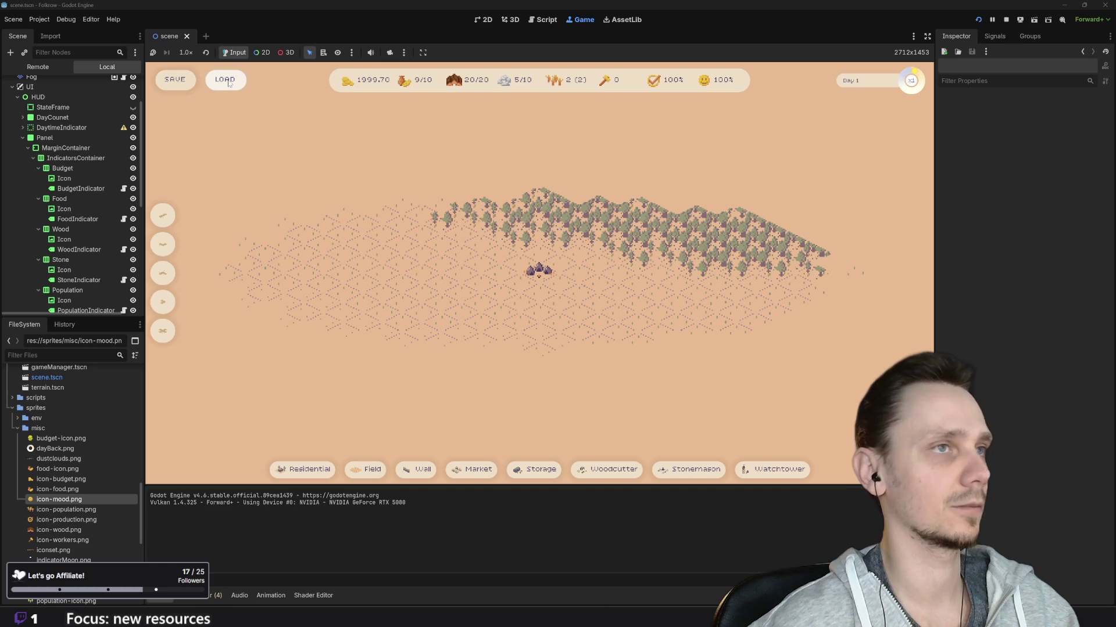
Load the saved Day 5 town, zoom in on the map, and set game speed to x2
click(230, 83)
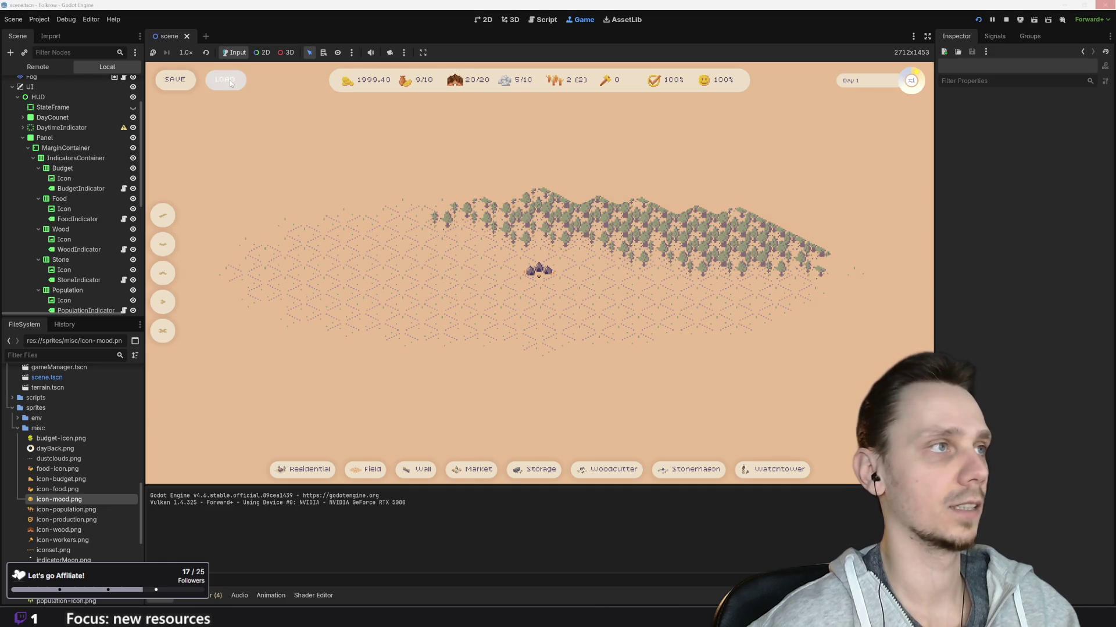
scroll(541, 283, up, 3)
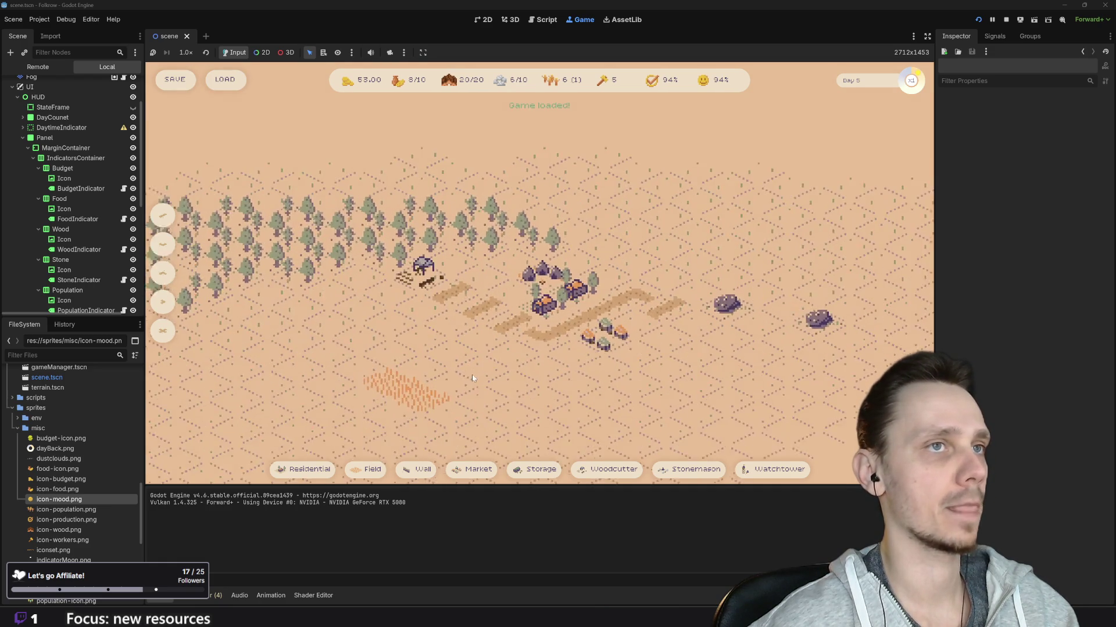
key(2)
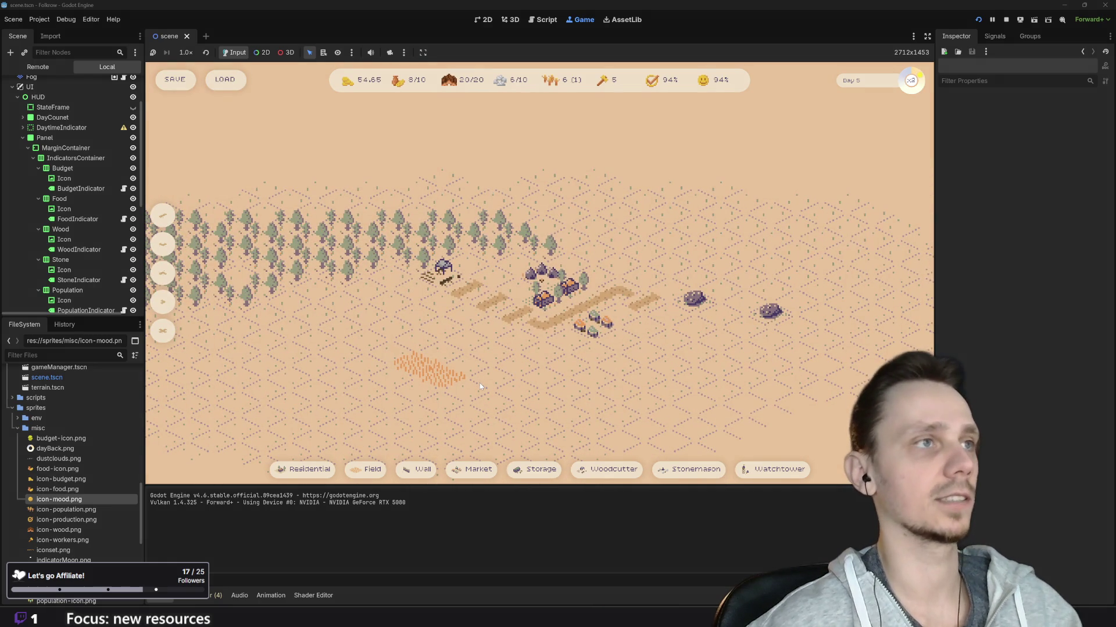
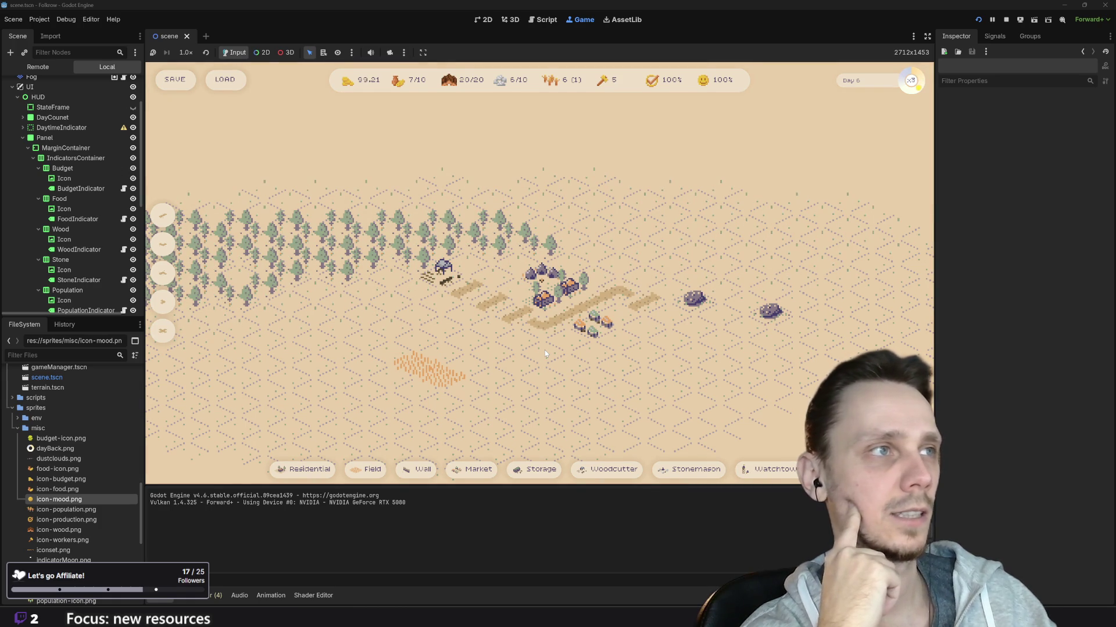
Return to normal speed and remove the orange field from the city
key(1)
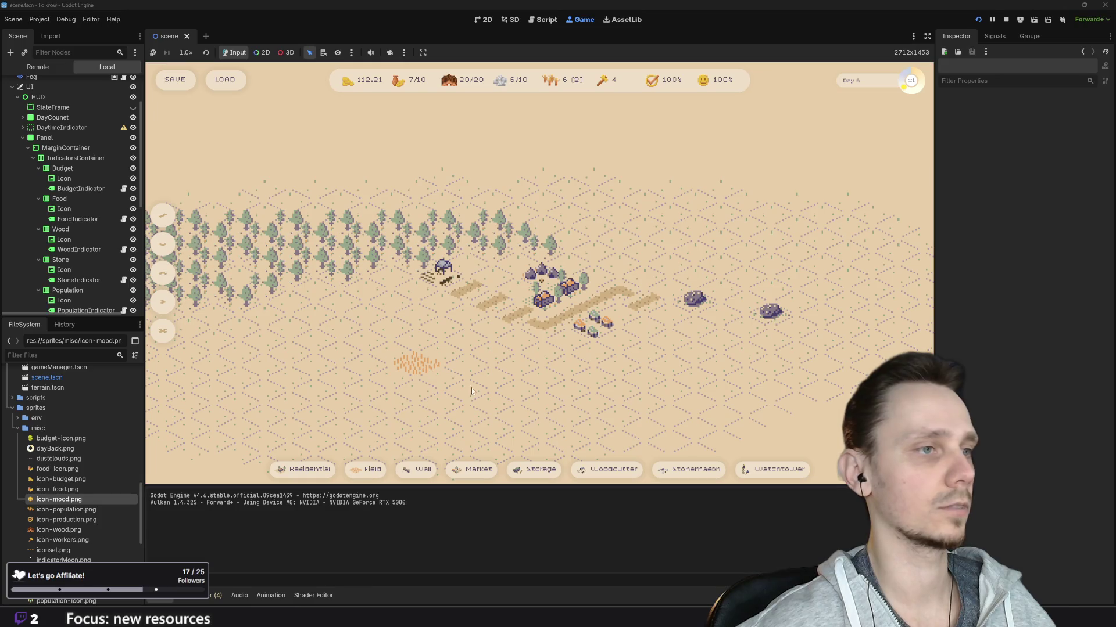
key(x)
click(416, 368)
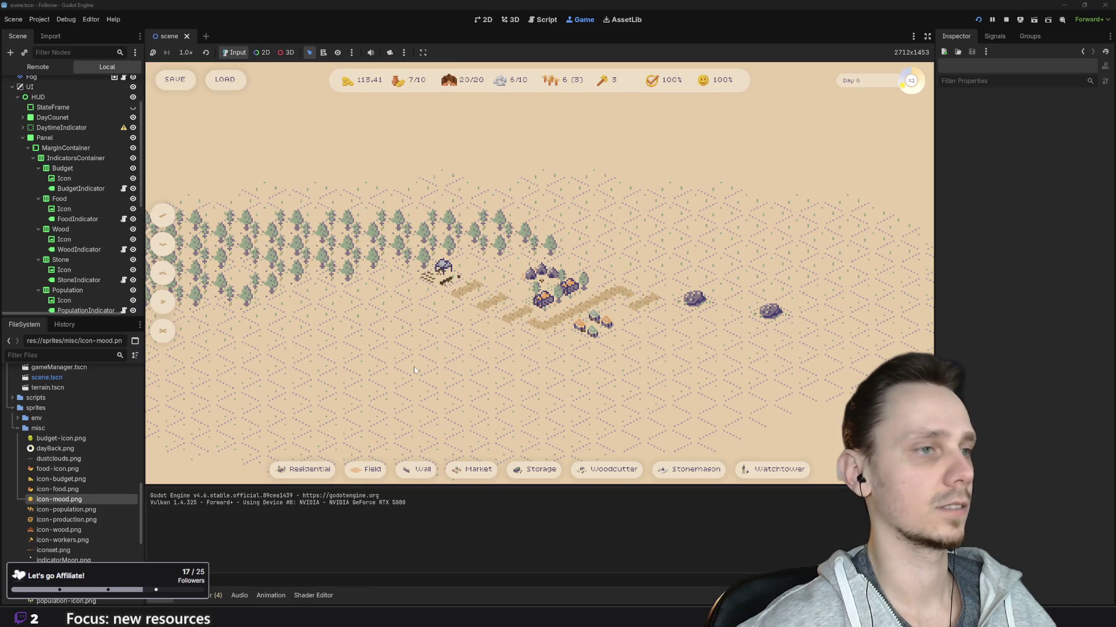
At triple speed, place two wooden wall segments south-west of the village, cancelling a third
key(3)
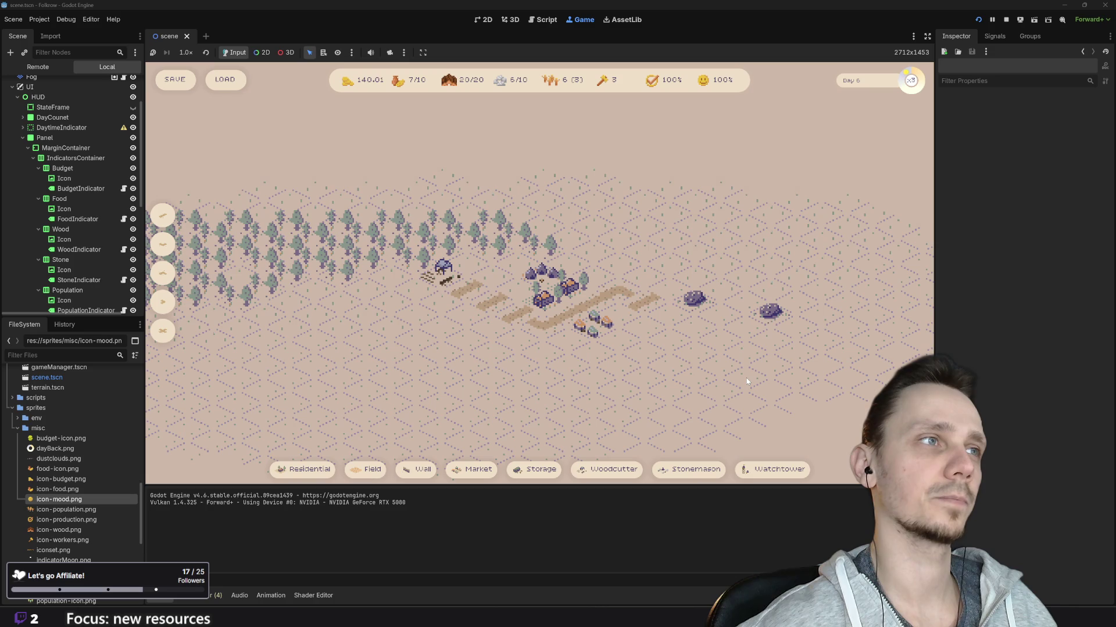
scroll(655, 372, up, 1)
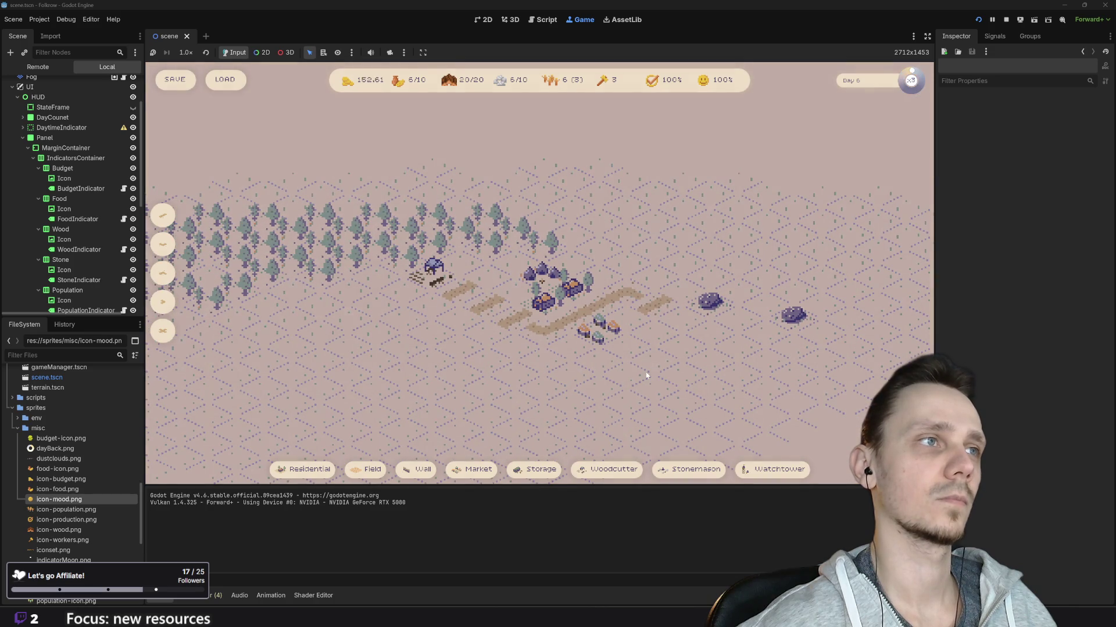
click(403, 470)
click(403, 378)
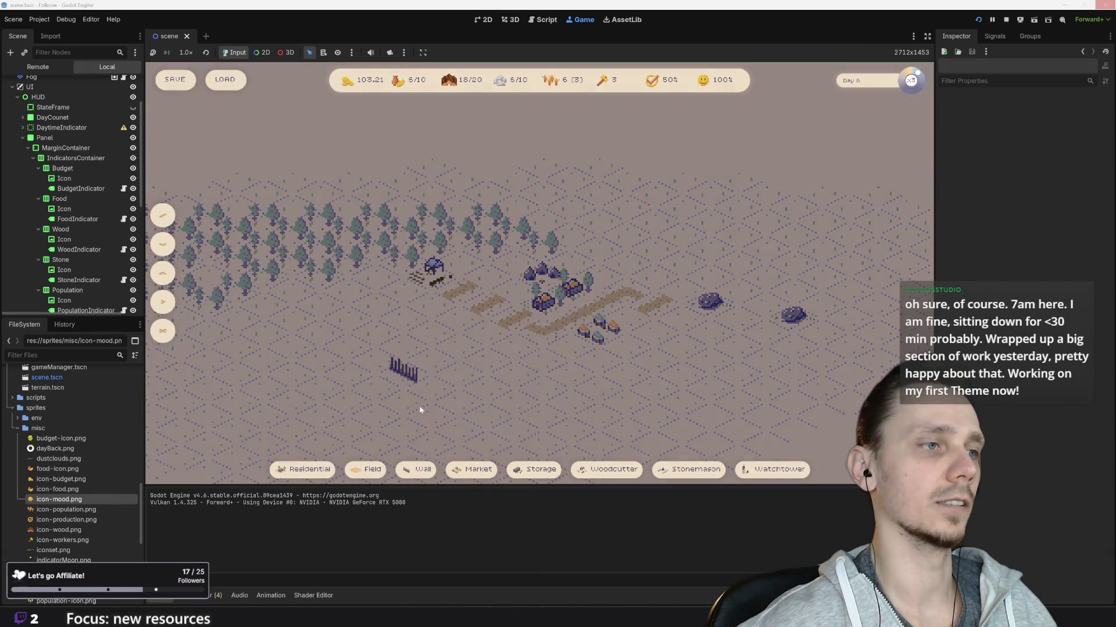
click(416, 469)
click(427, 382)
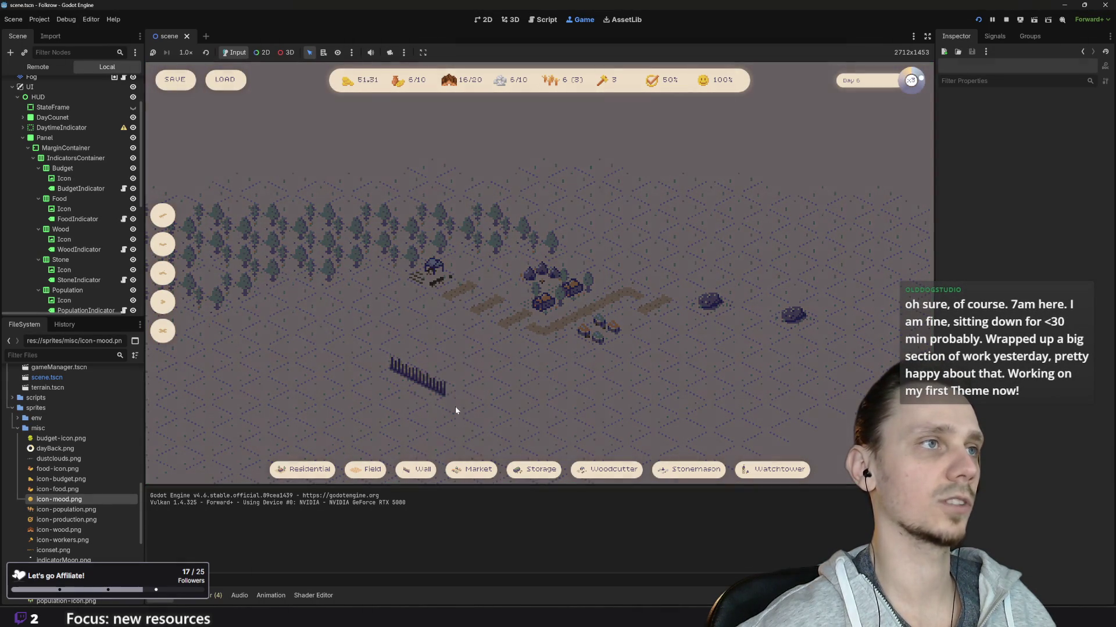
click(420, 470)
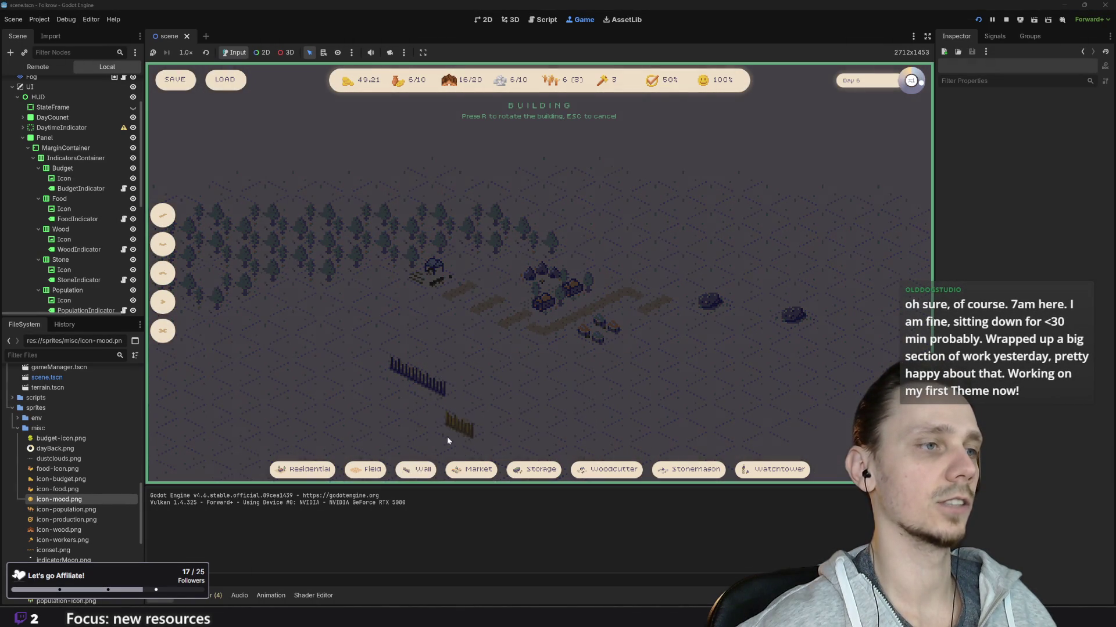
key(Escape)
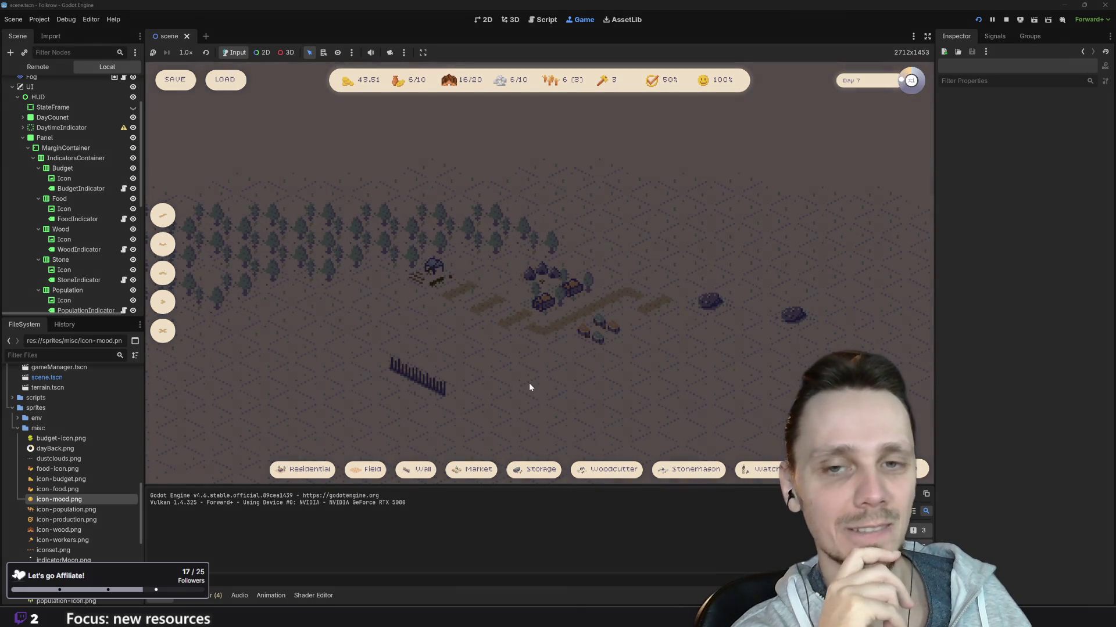
Alternate between x3 and x1 speed through the night while zooming the map in on the village
key(3)
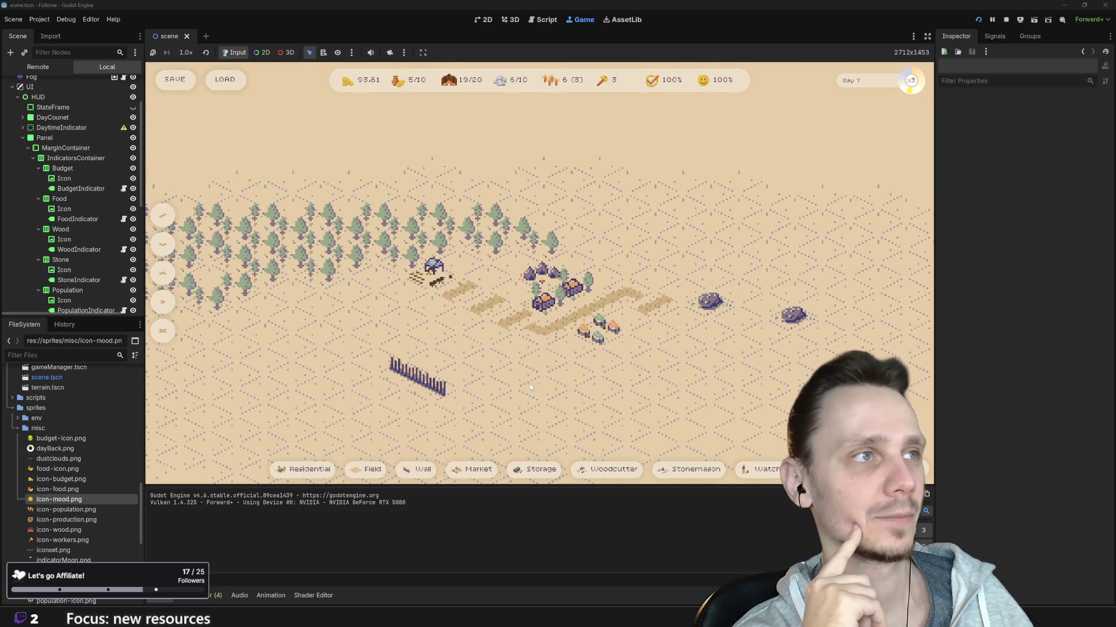
key(1)
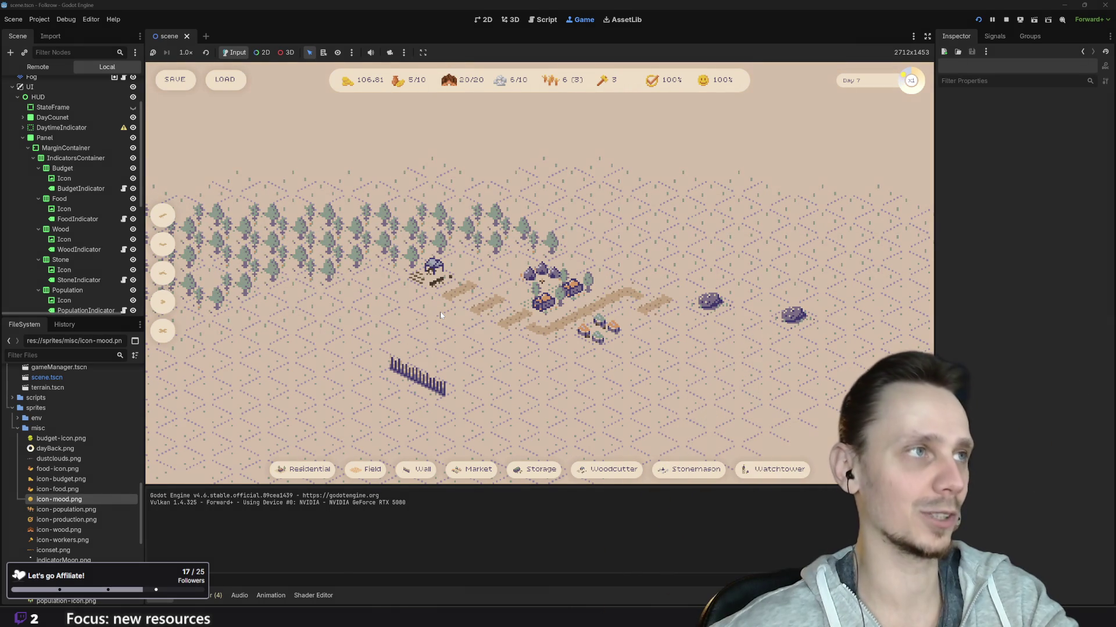
key(3)
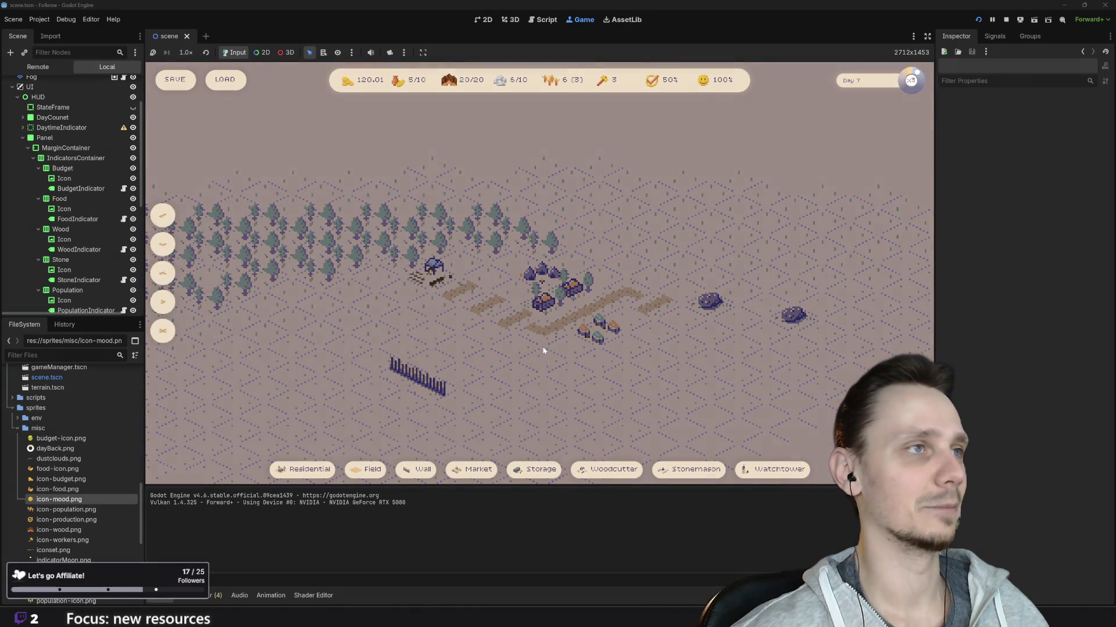
scroll(544, 350, up, 1)
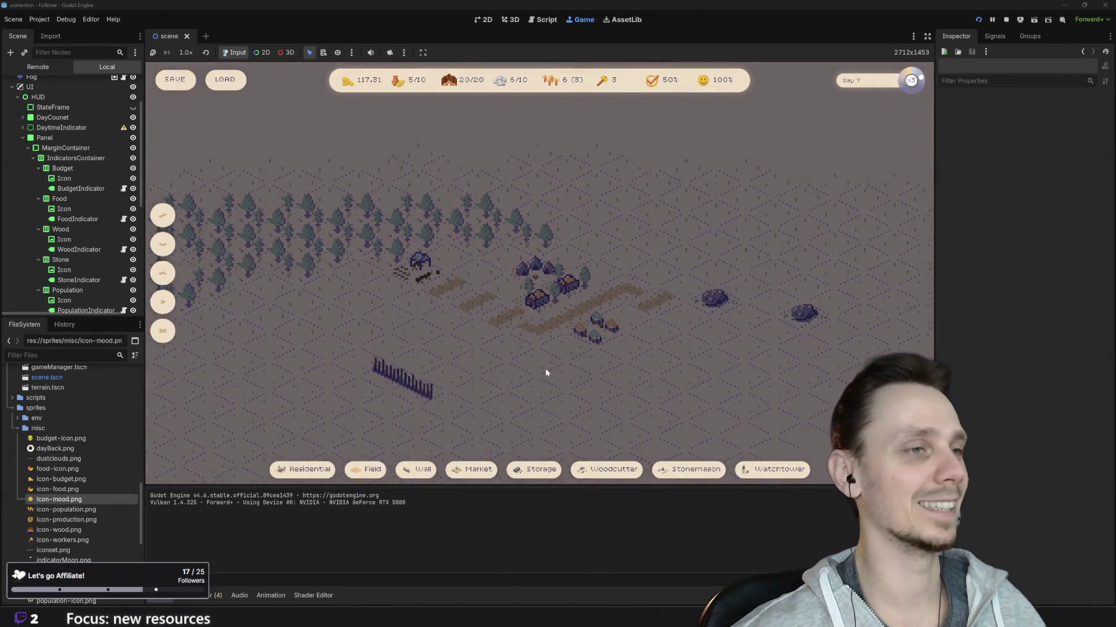
scroll(543, 367, up, 3)
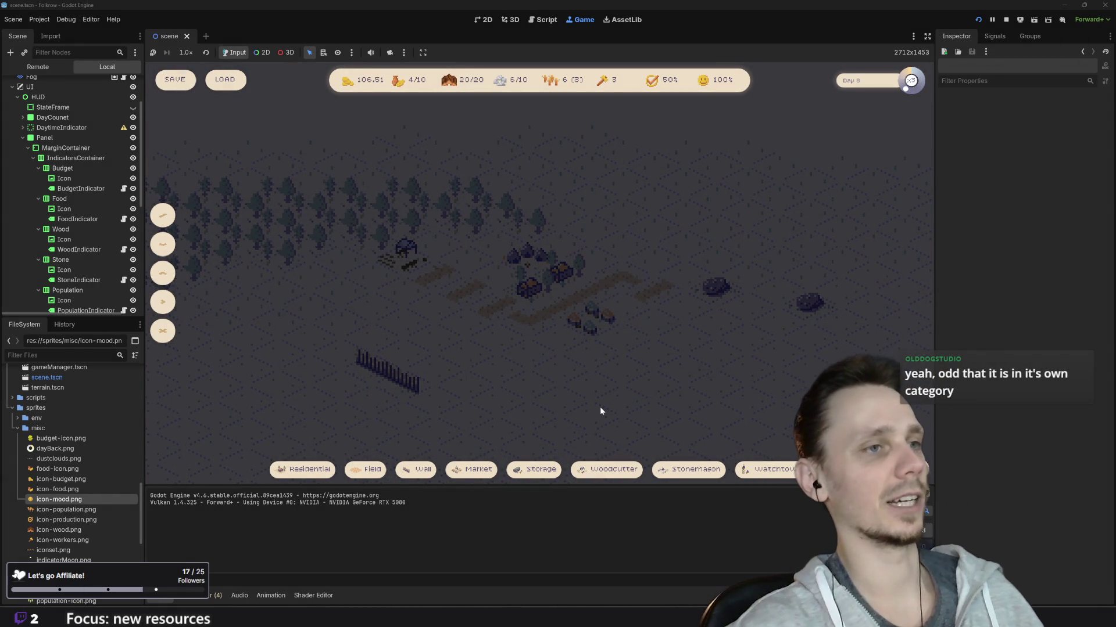
scroll(567, 336, down, 5)
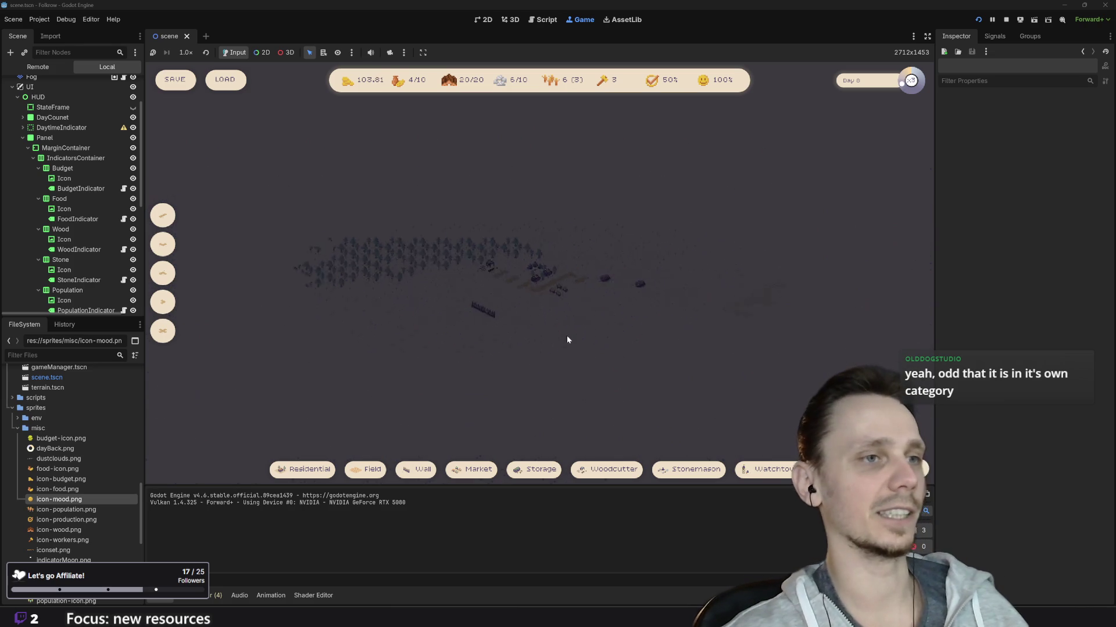
scroll(543, 274, up, 5)
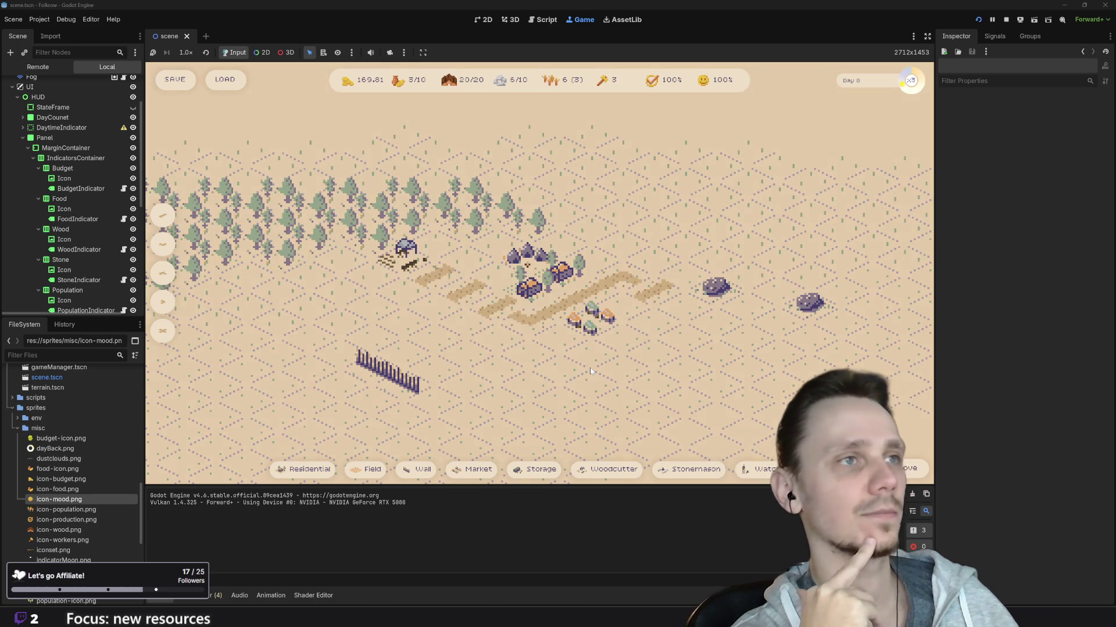
Add three more wooden wall segments extending the wall diagonally, then shift the map view up
click(418, 470)
click(435, 406)
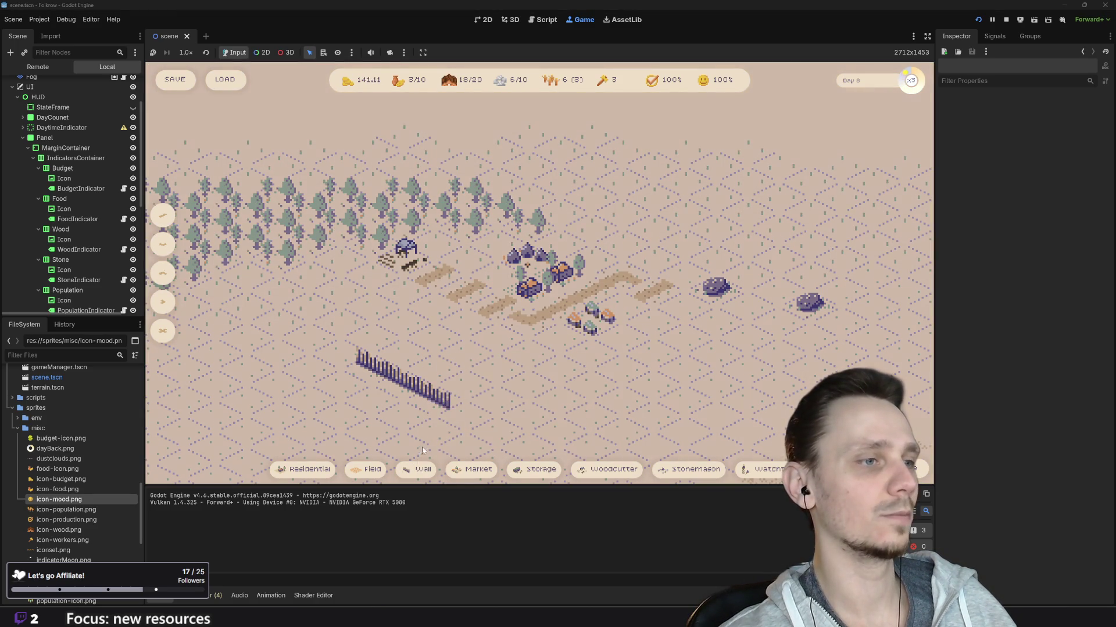
click(420, 470)
click(473, 423)
click(420, 471)
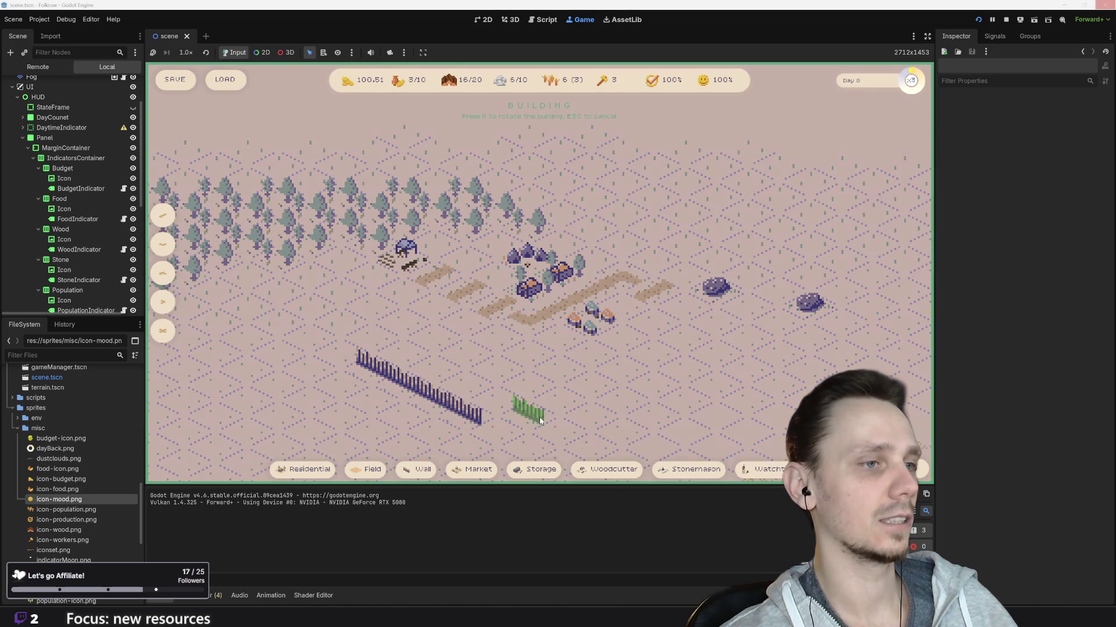
click(506, 437)
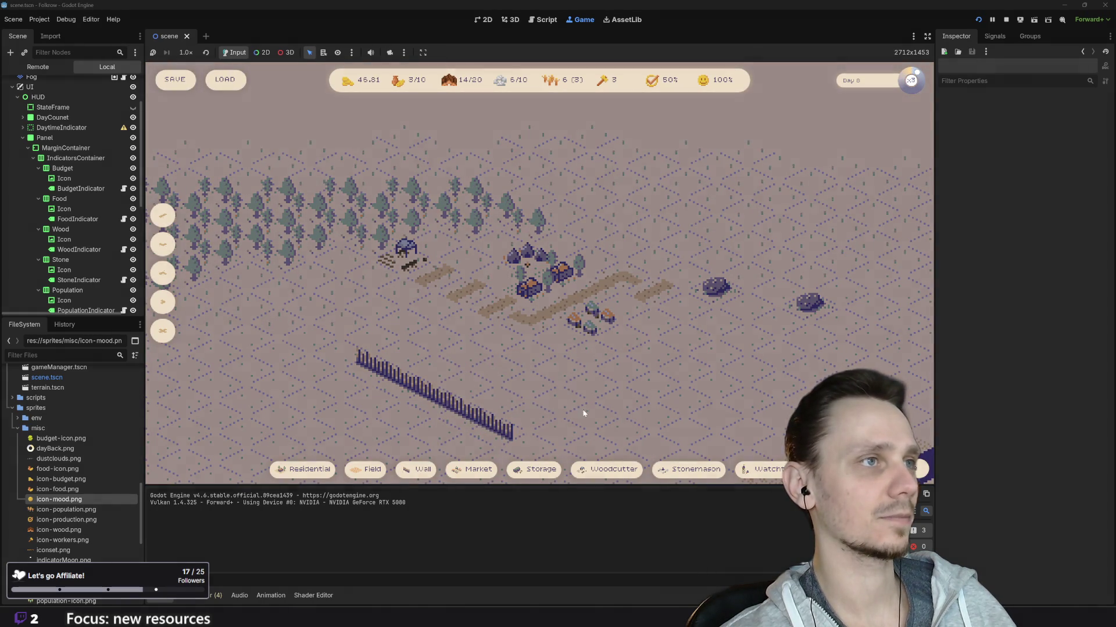
drag(582, 409, 577, 376)
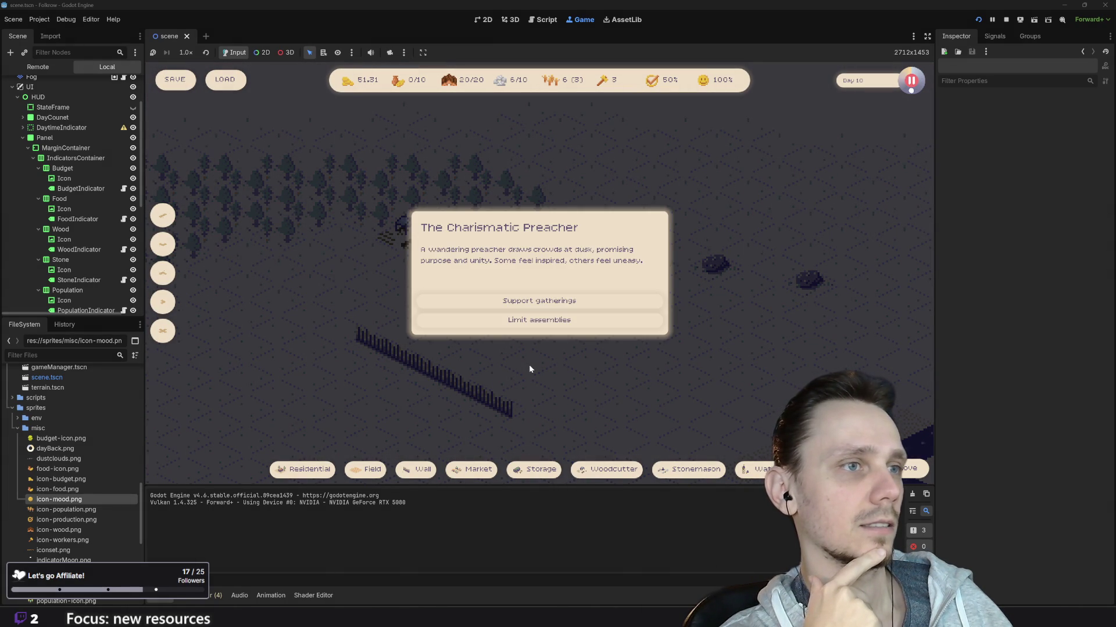
Choose 'Limit assemblies' in the Charismatic Preacher event, then slow to normal speed and stop the game
click(536, 321)
click(575, 321)
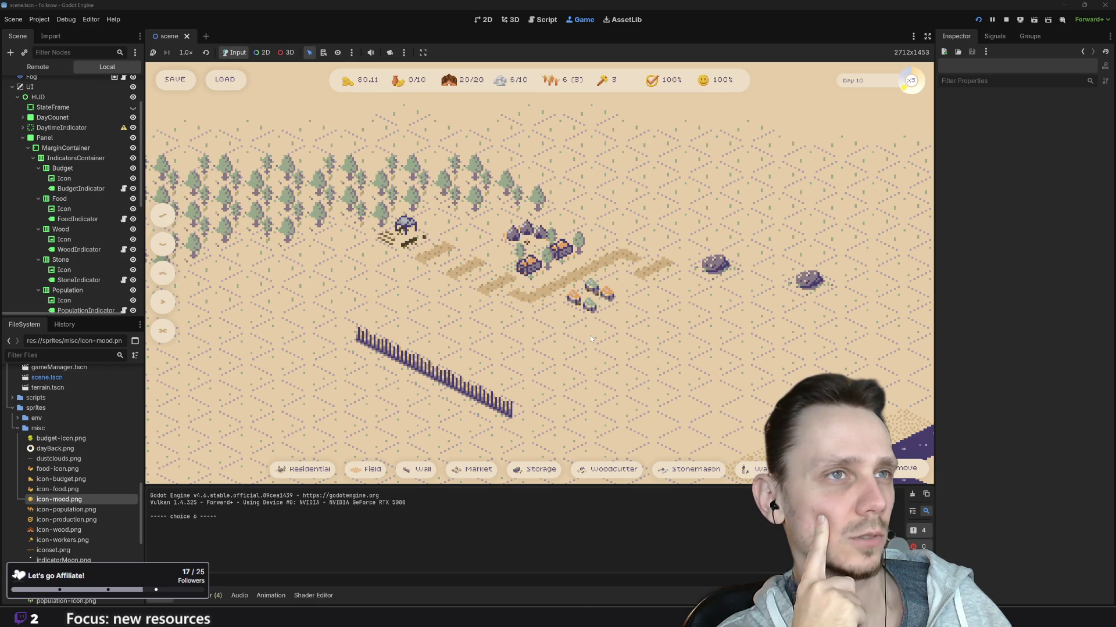
key(1)
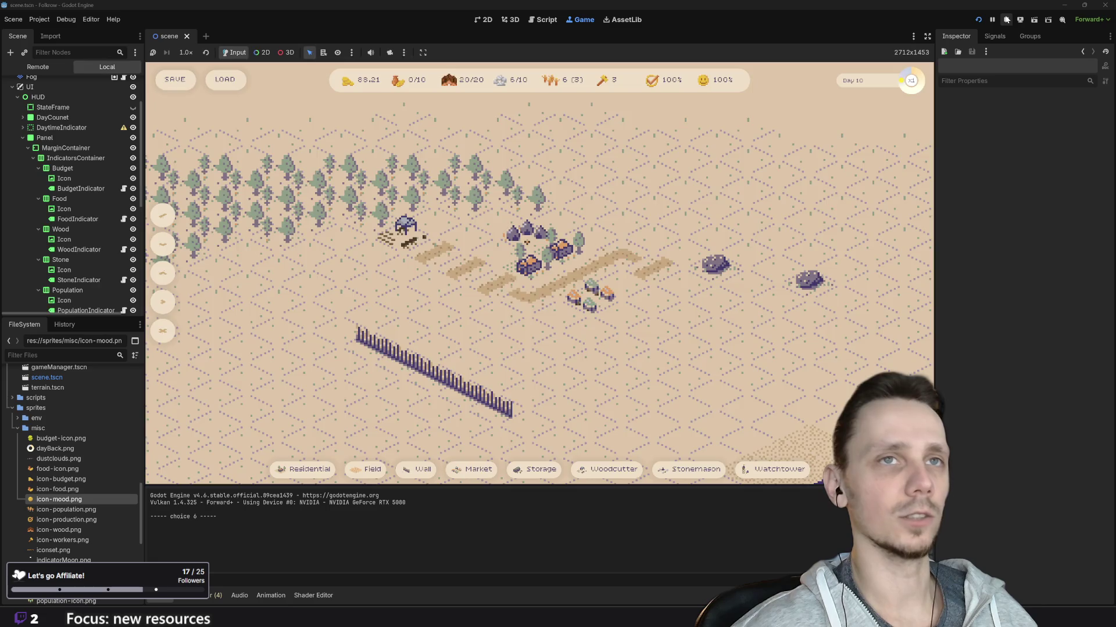
key(F8)
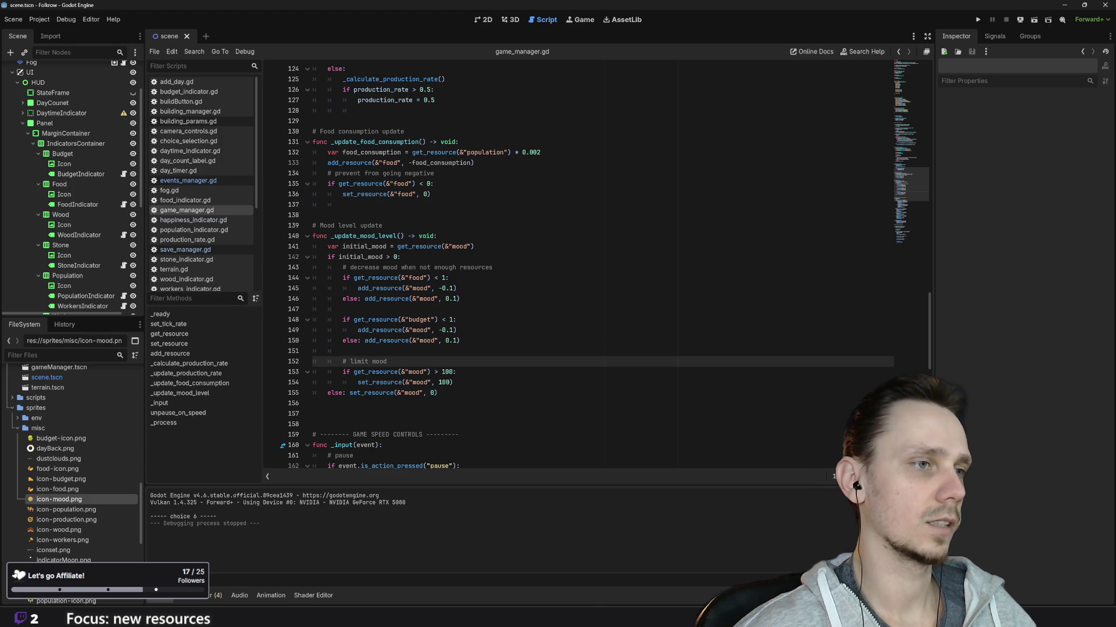
Comment out the mood cap check on lines 153–154 and relaunch the game
click(372, 372)
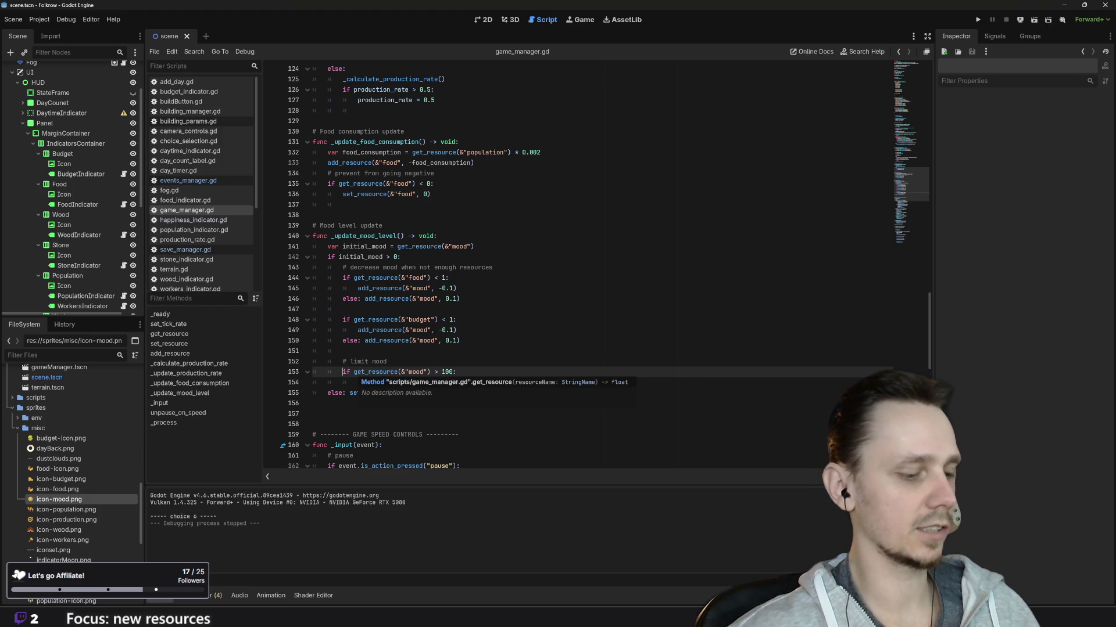
text(#)
key(shift+Down)
key(ctrl+k)
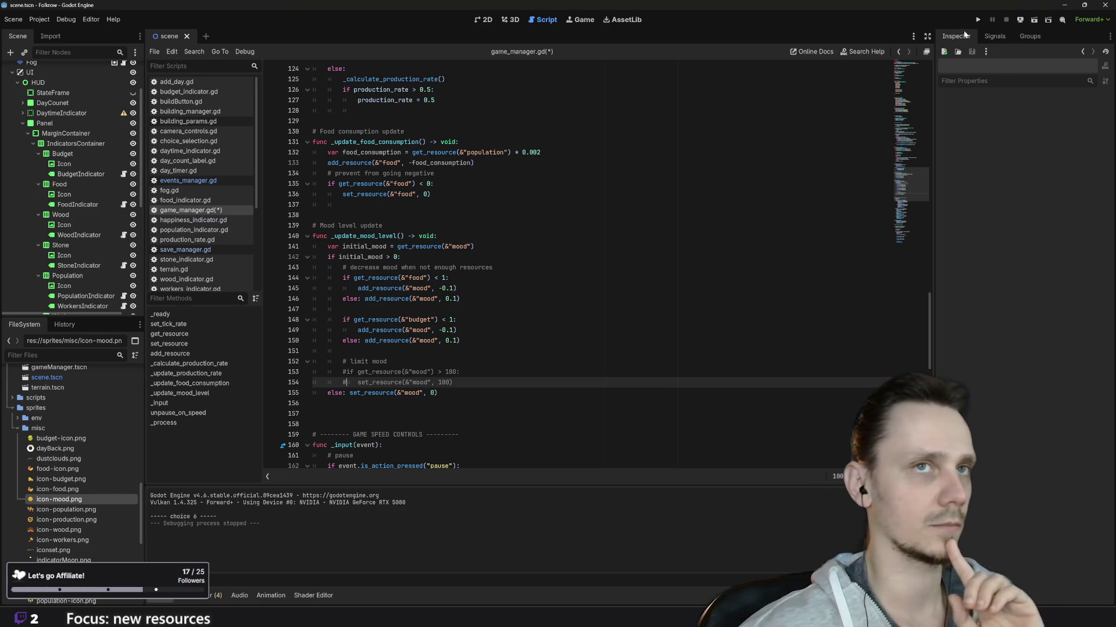
click(978, 20)
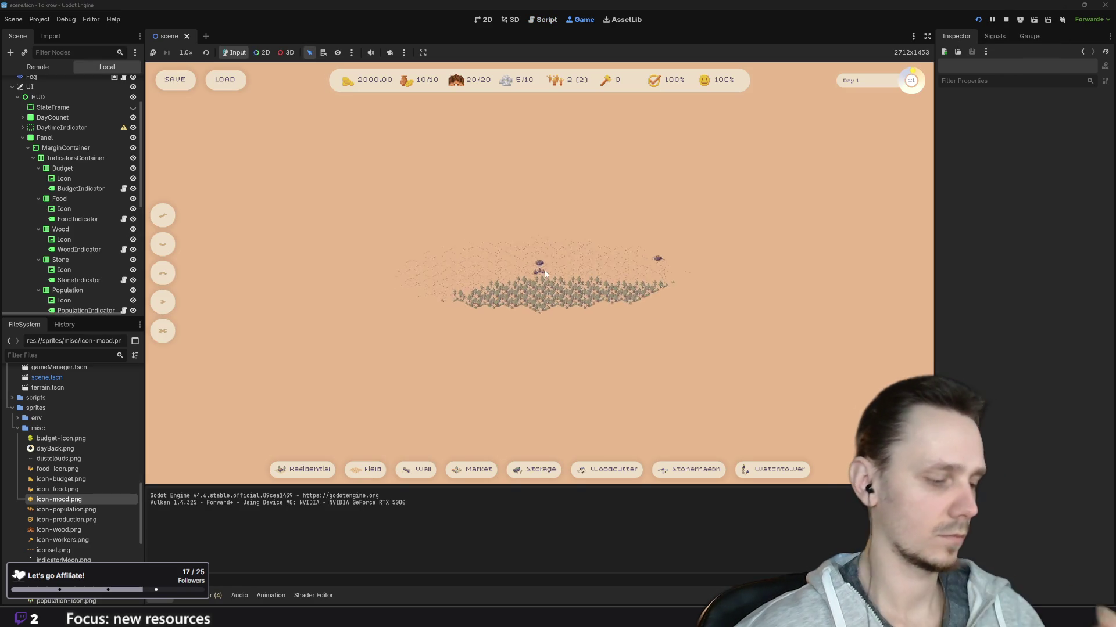
Load the saved city, remove the orange field and the small building, then stop once mood hits 114%
click(232, 84)
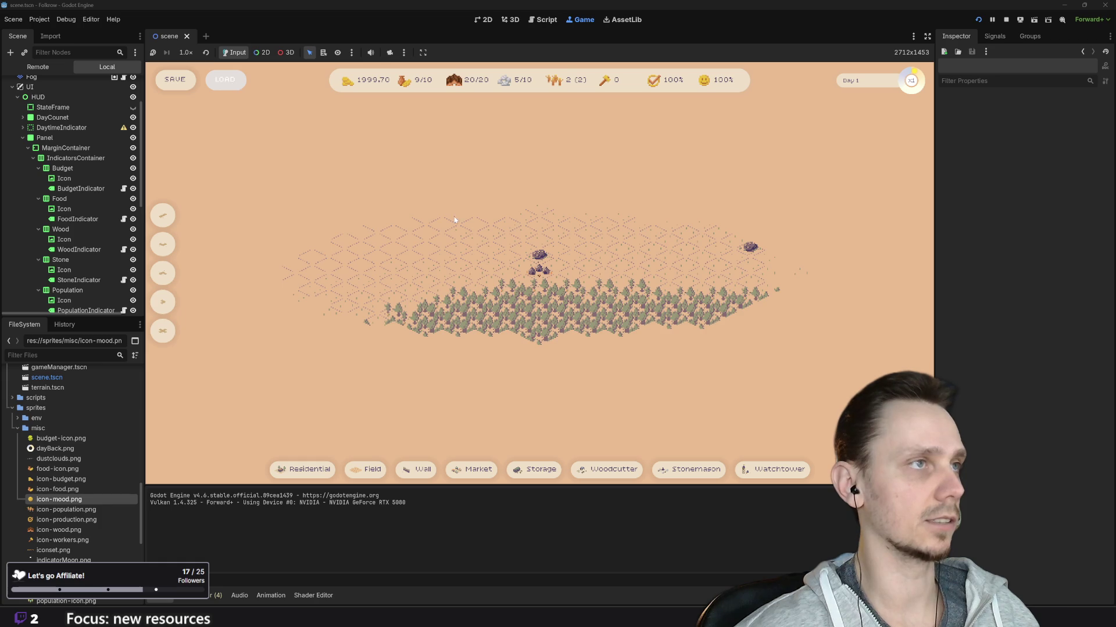
key(x)
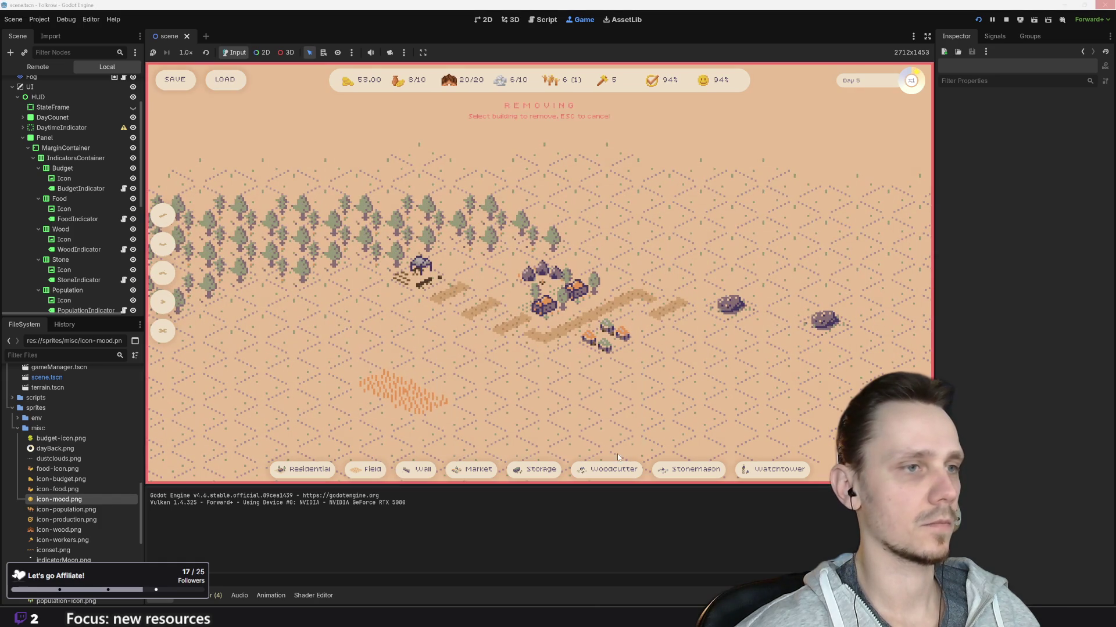
click(417, 401)
click(385, 385)
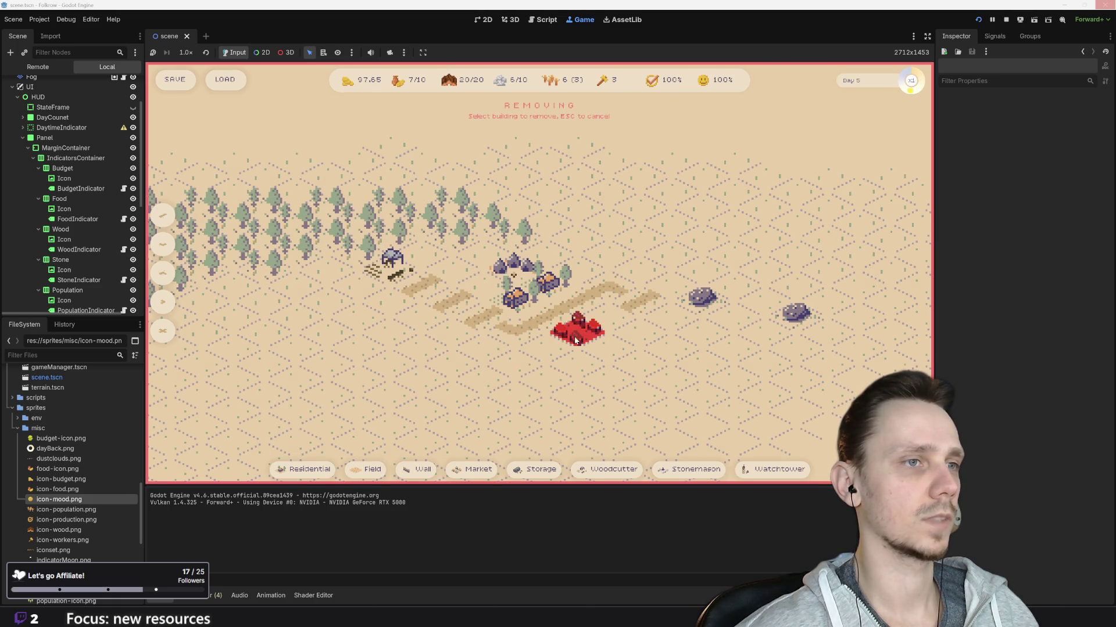
click(575, 366)
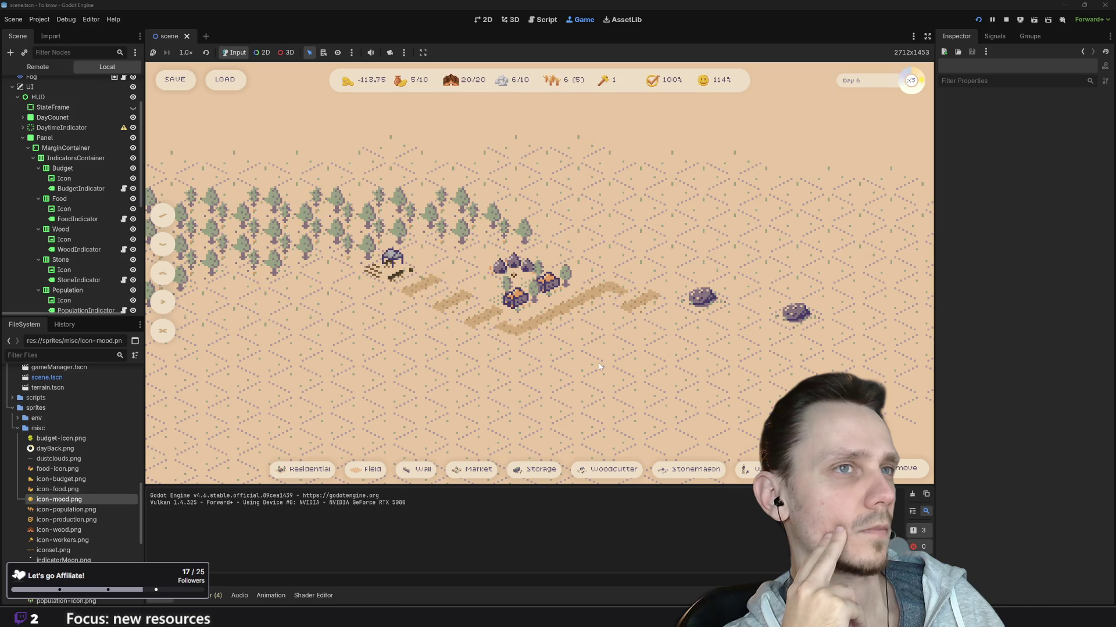
key(1)
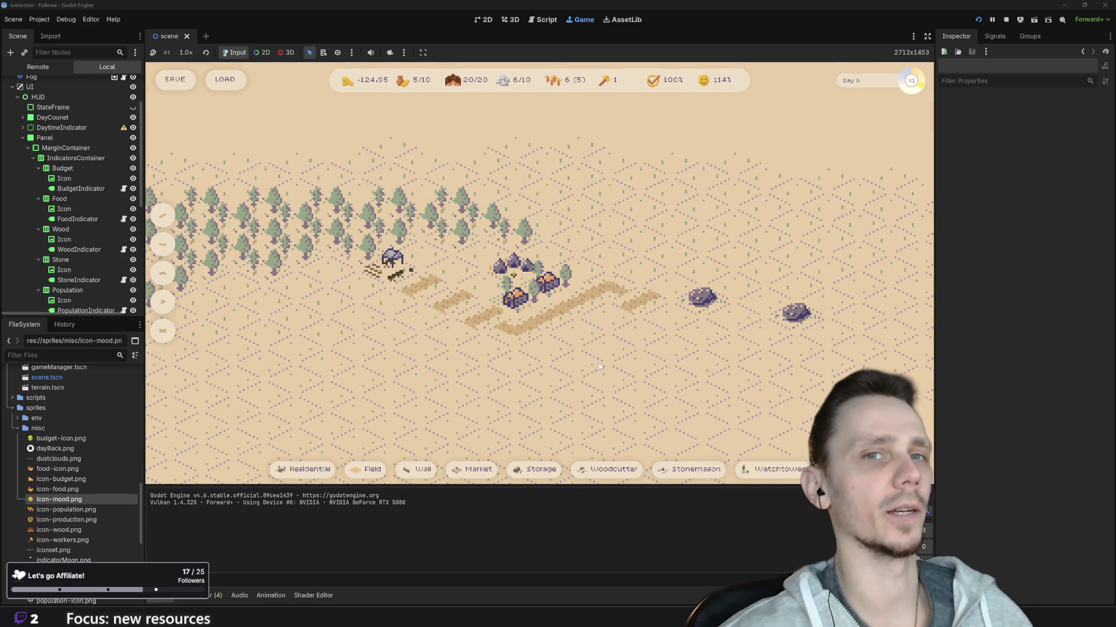
click(1006, 19)
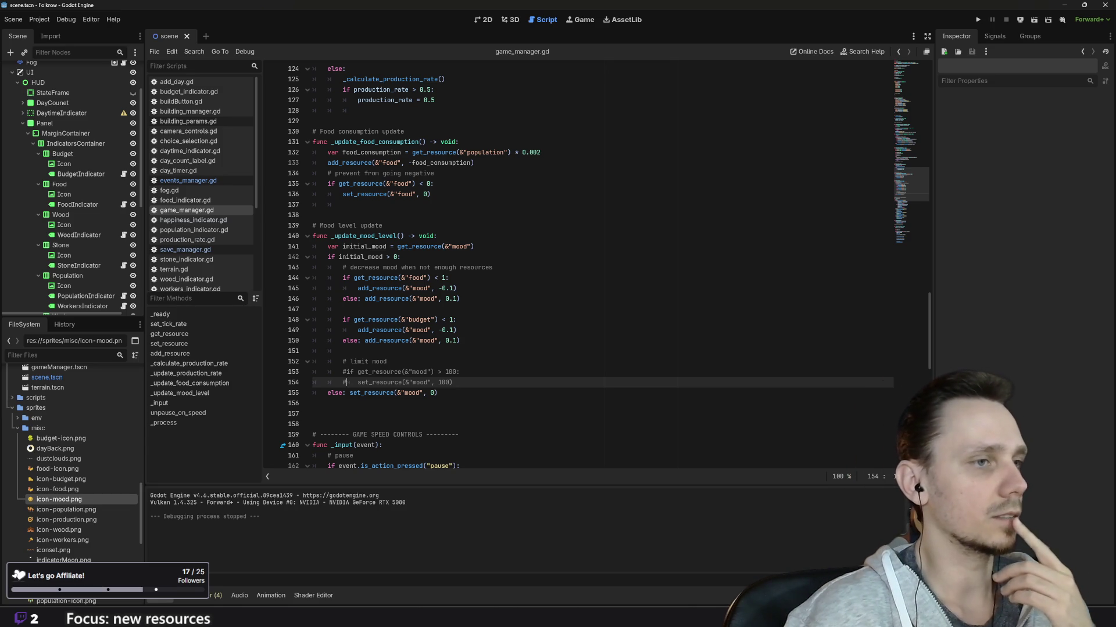
Delete the commented '# limit mood' lines from game_manager.gd
drag(453, 383, 263, 362)
key(BackSpace)
key(BackSpace)
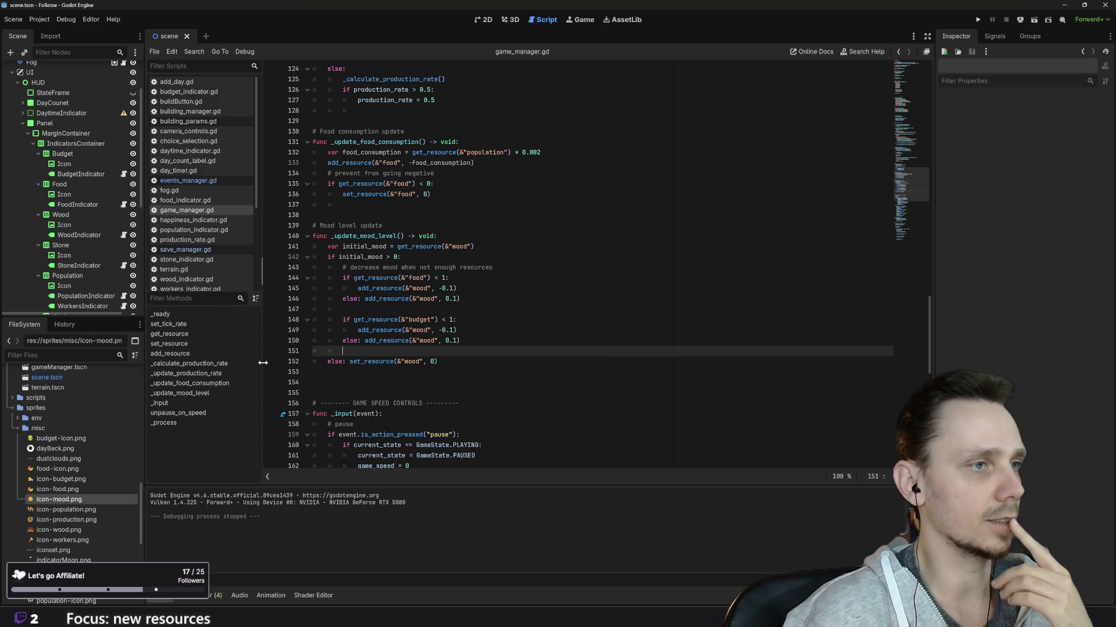
key(BackSpace)
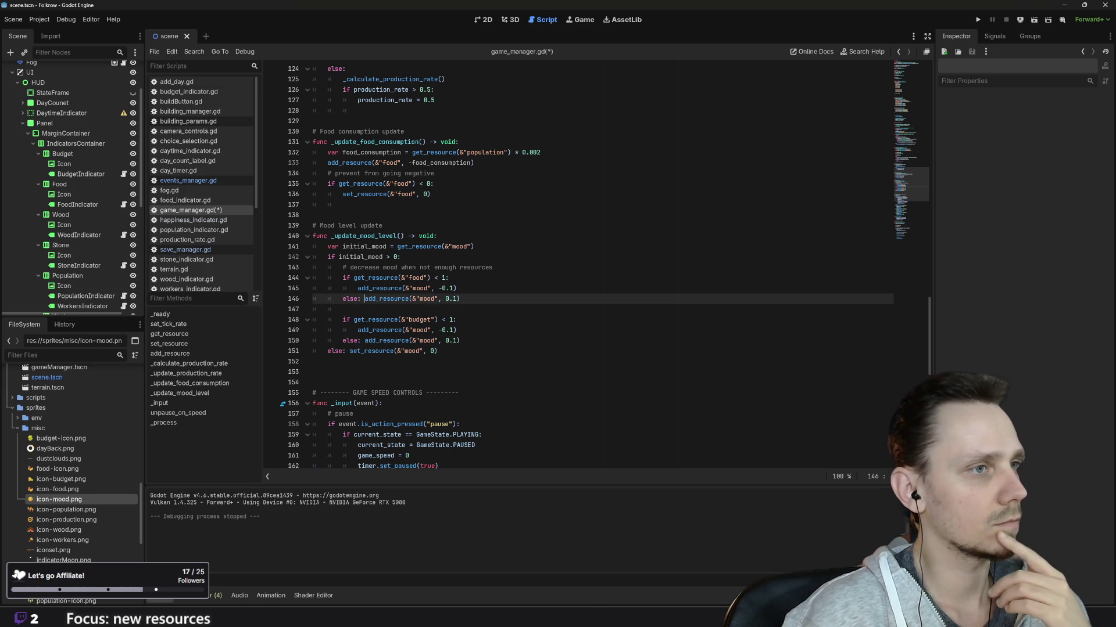
Move the food-branch and budget-branch mood increases onto their own lines under each else
click(460, 298)
click(364, 299)
key(Return)
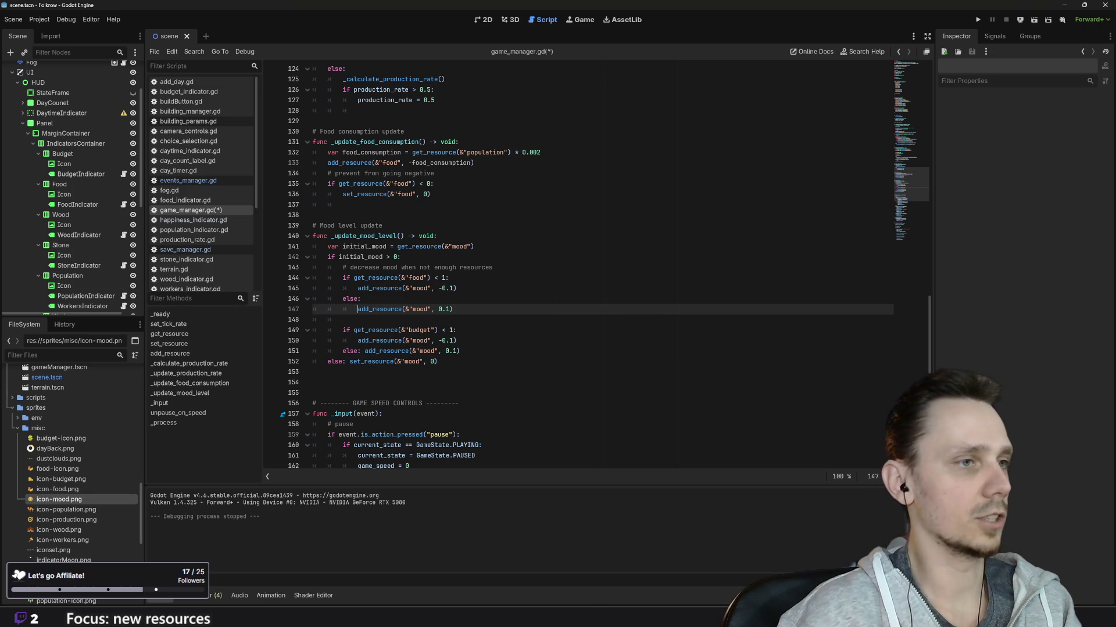
click(364, 351)
key(Return)
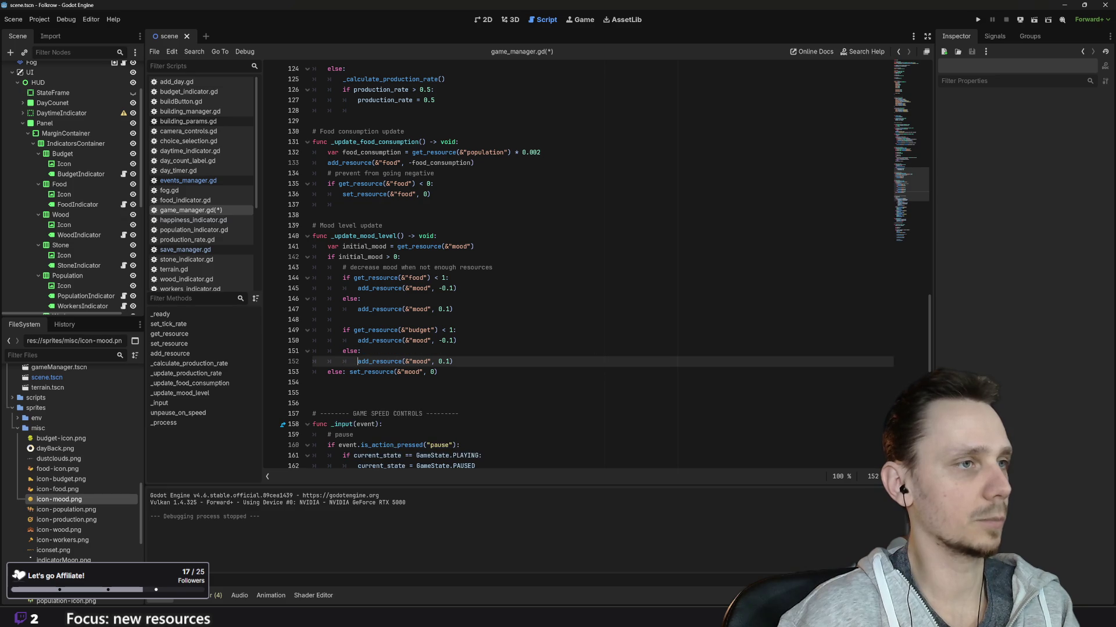
Add an if line under the food-branch else, pasting the food condition followed by '< 1:'
click(361, 299)
key(Return)
text(if)
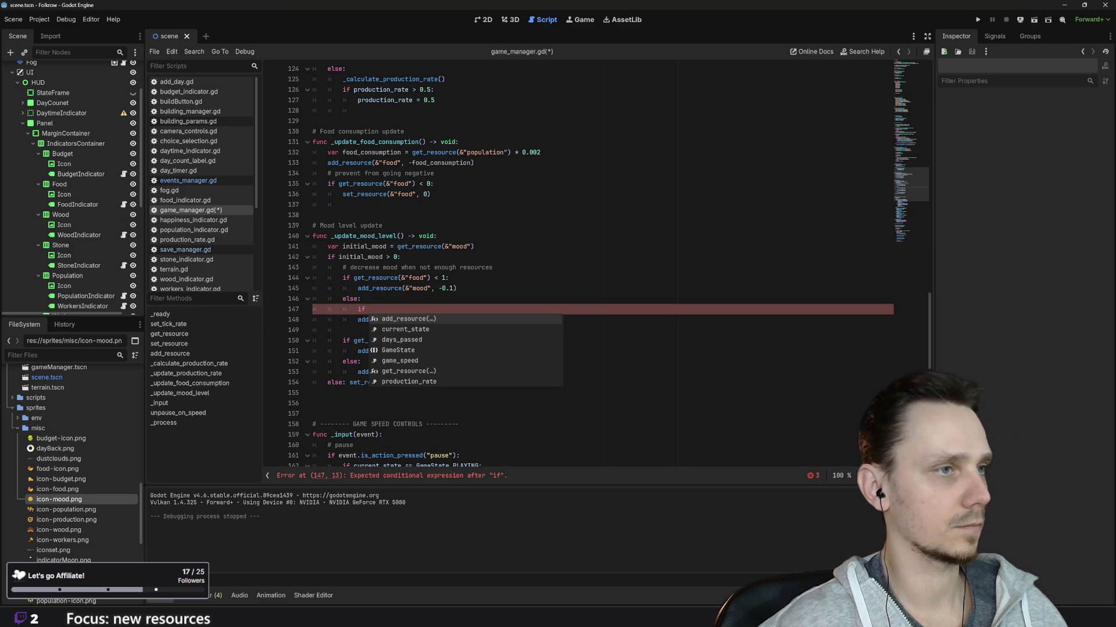
drag(354, 278, 435, 278)
key(ctrl+c)
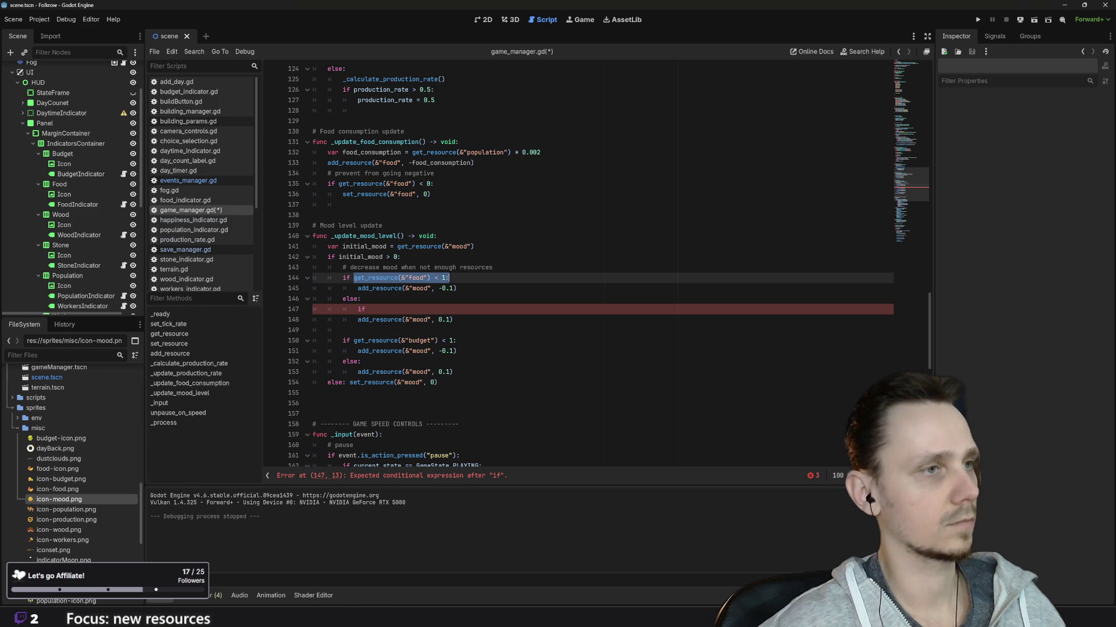
click(368, 309)
key(ctrl+v)
text(< 1:)
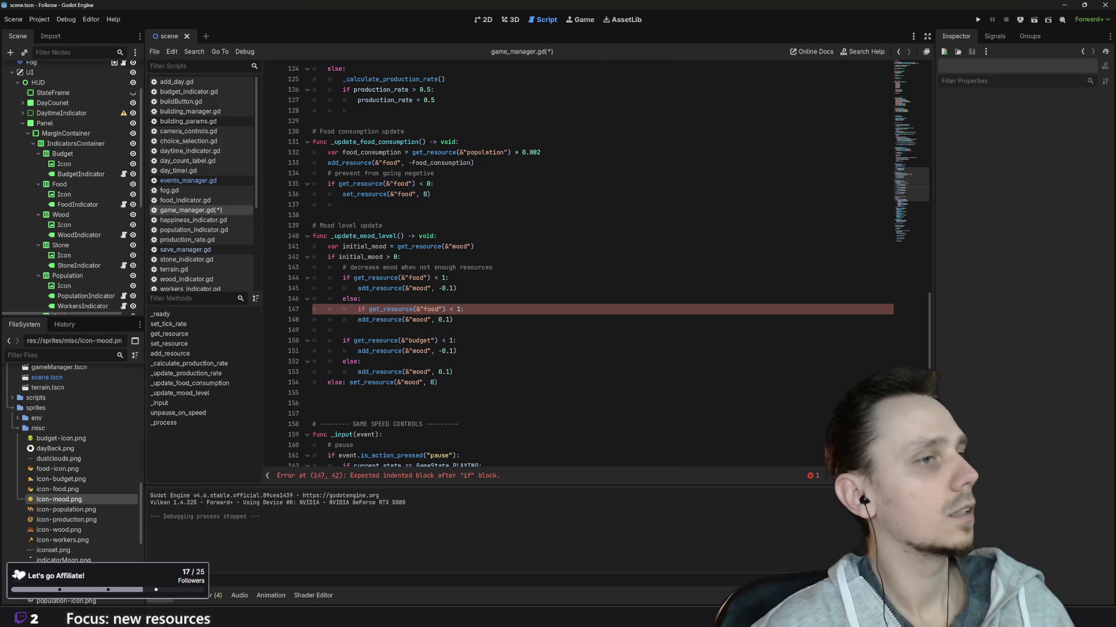
Change the condition to check mood below 100 and indent the food-branch mood increase under it
double_click(425, 309)
text(moo)
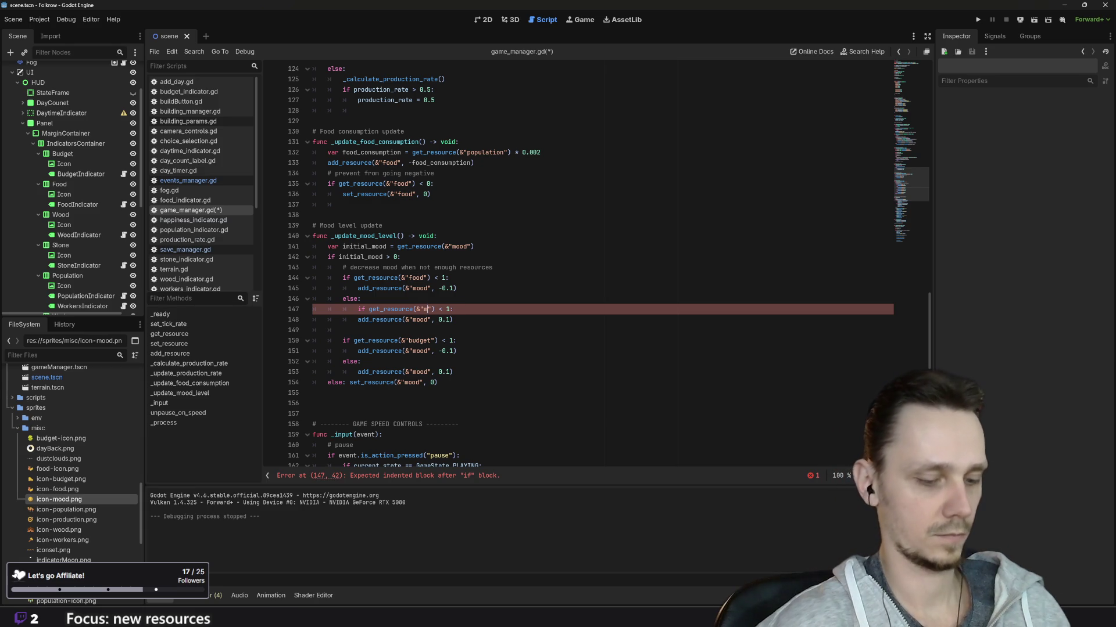
text(d)
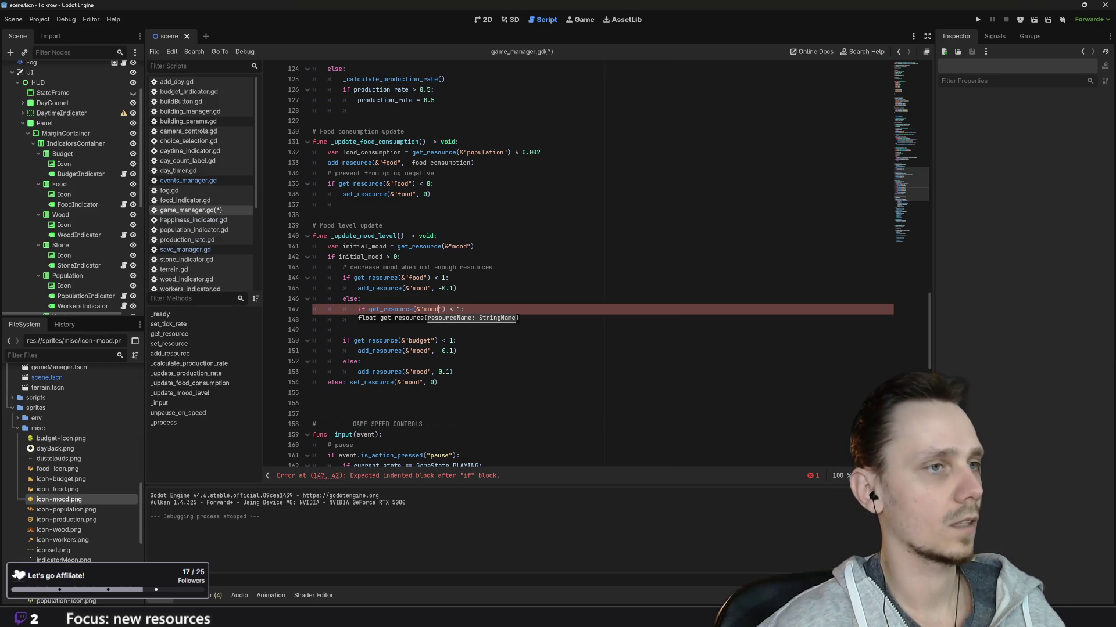
click(452, 309)
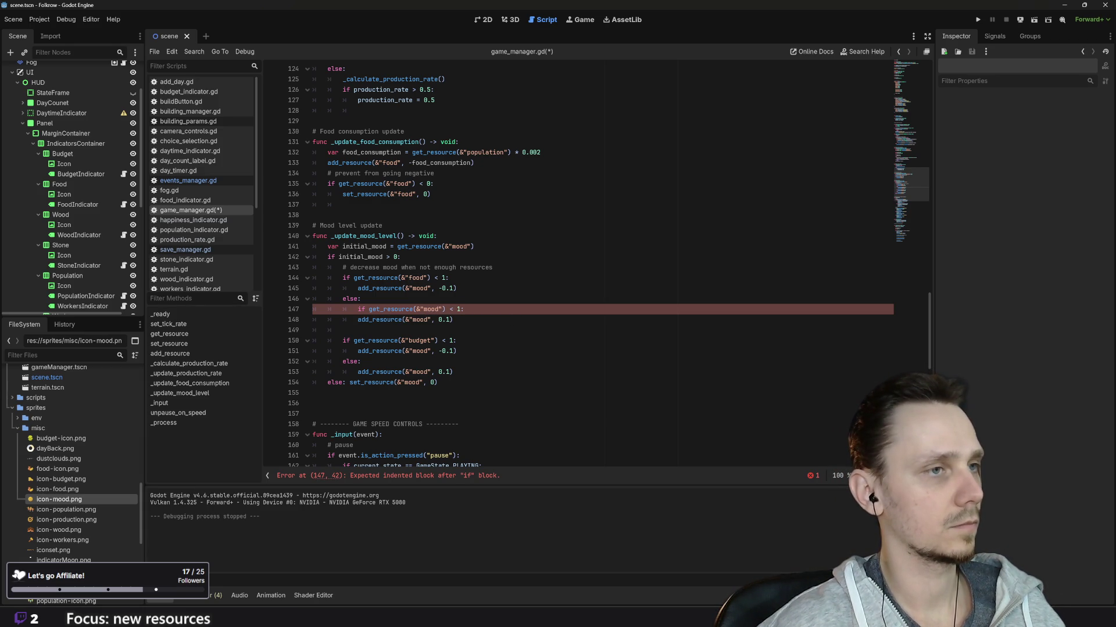
text(00)
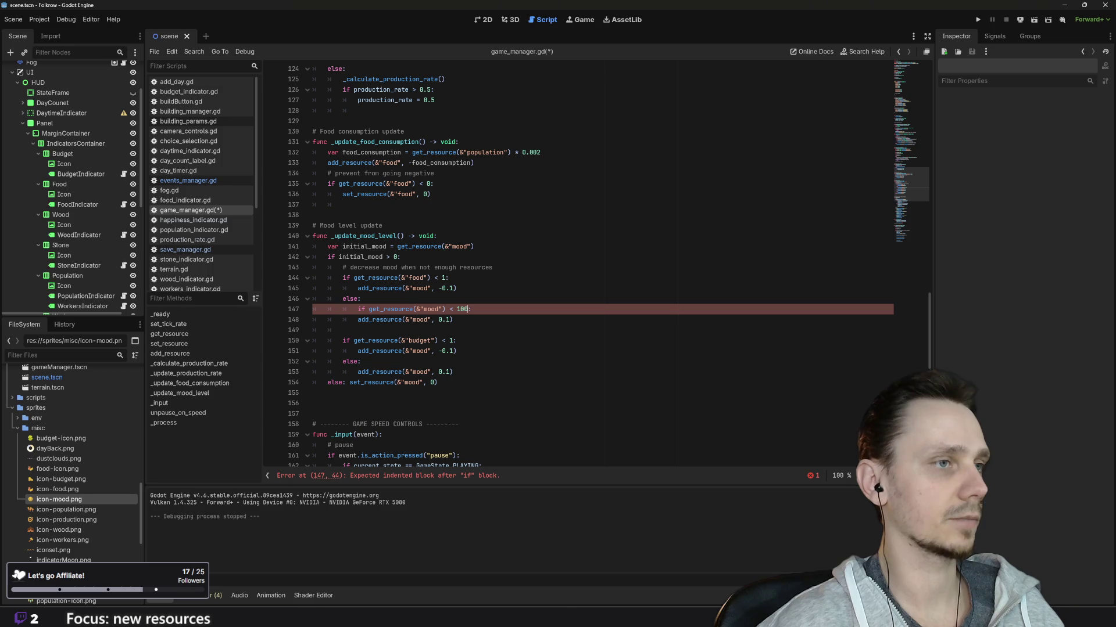
key(Down)
key(Home)
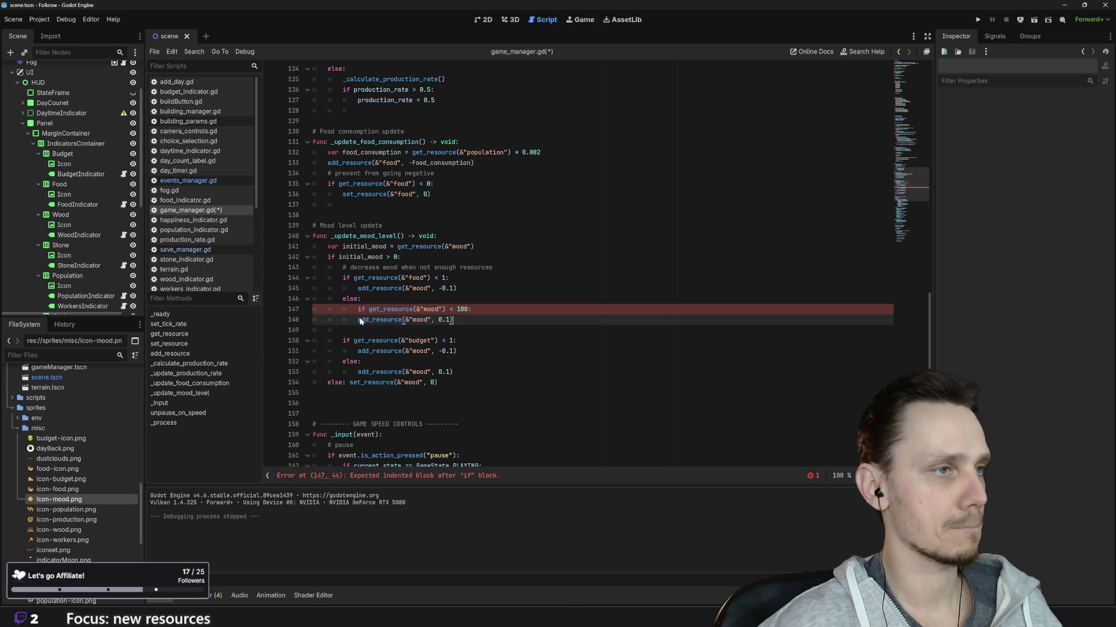
key(Tab)
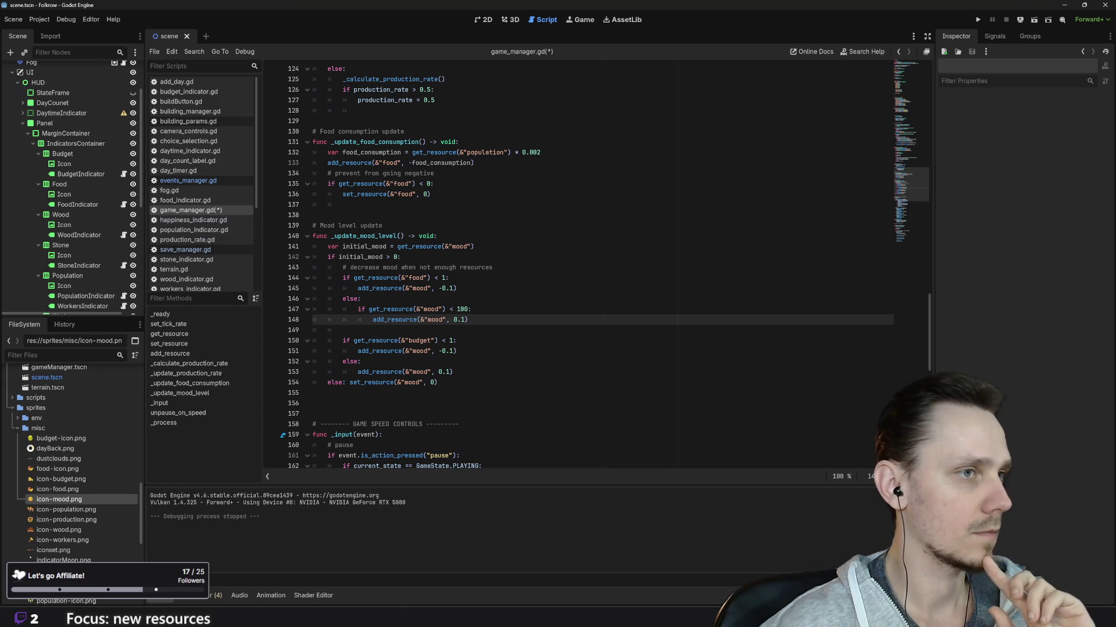
Copy the 'if get_resource(&"mood") < 100:' check under the budget-branch else and indent its mood increase
key(Up)
key(End)
key(shift+Home)
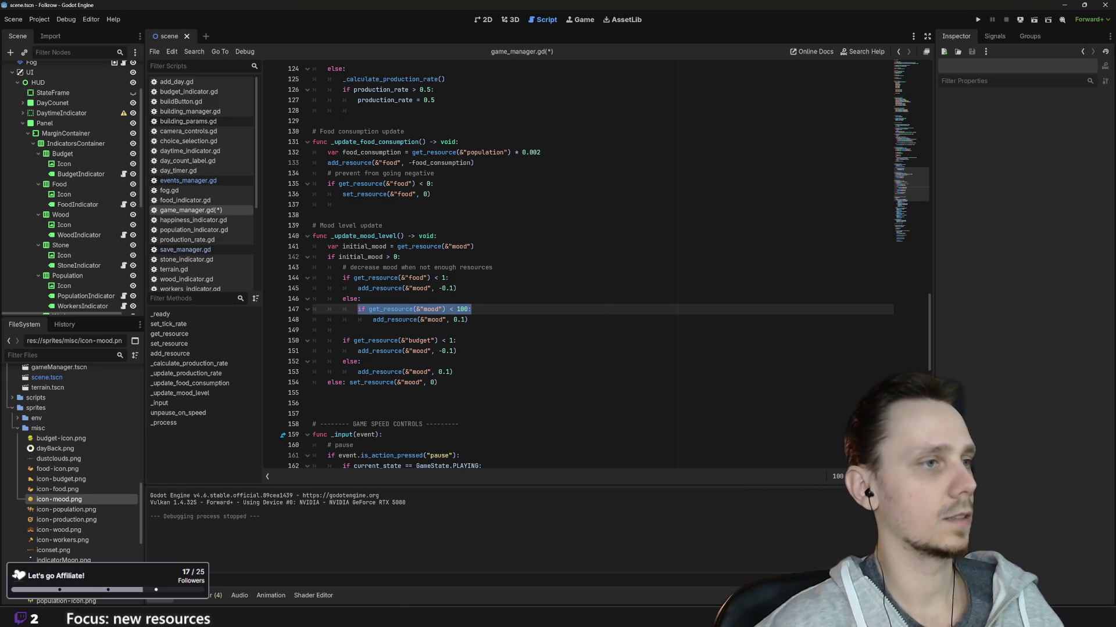
click(453, 372)
click(365, 361)
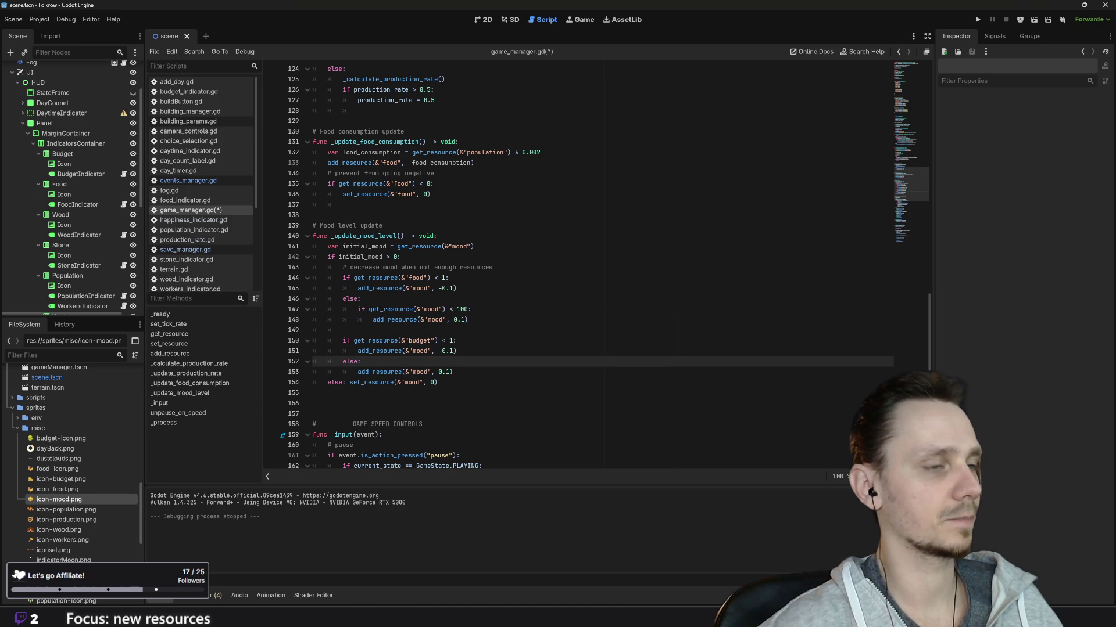
key(Return)
text(if get_resource(&"mood") < 100:)
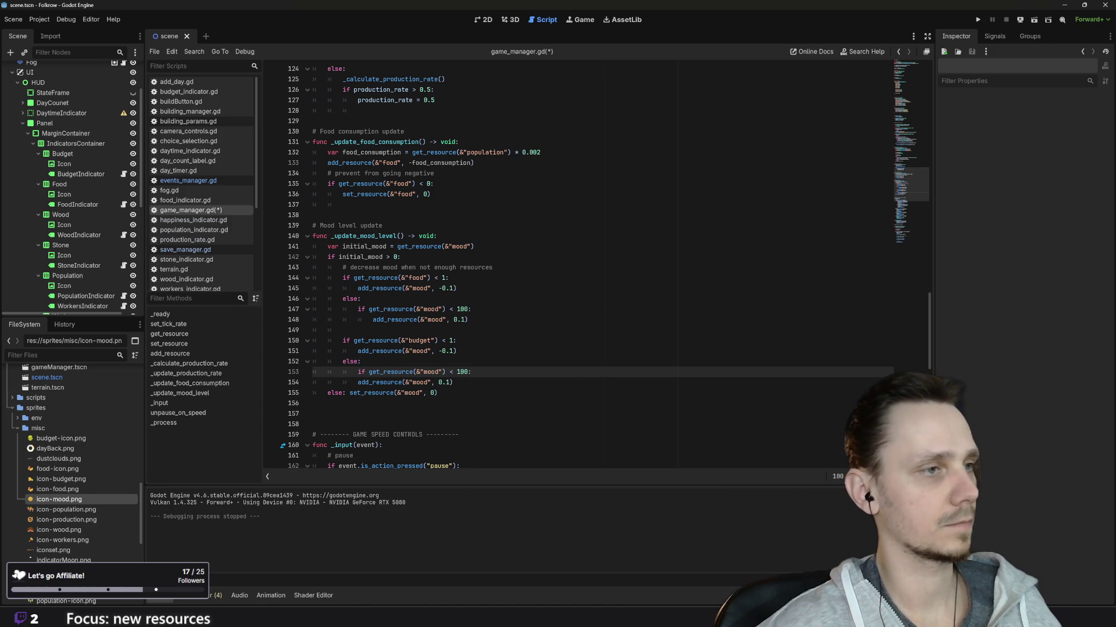
click(357, 383)
key(Tab)
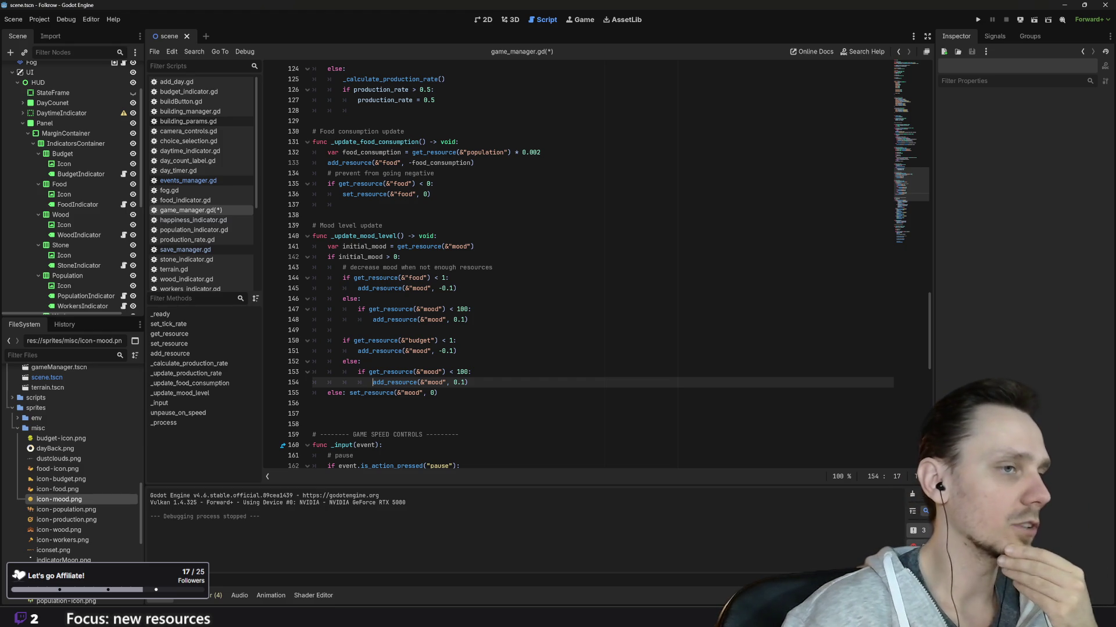
Run the project and load the saved city
click(977, 20)
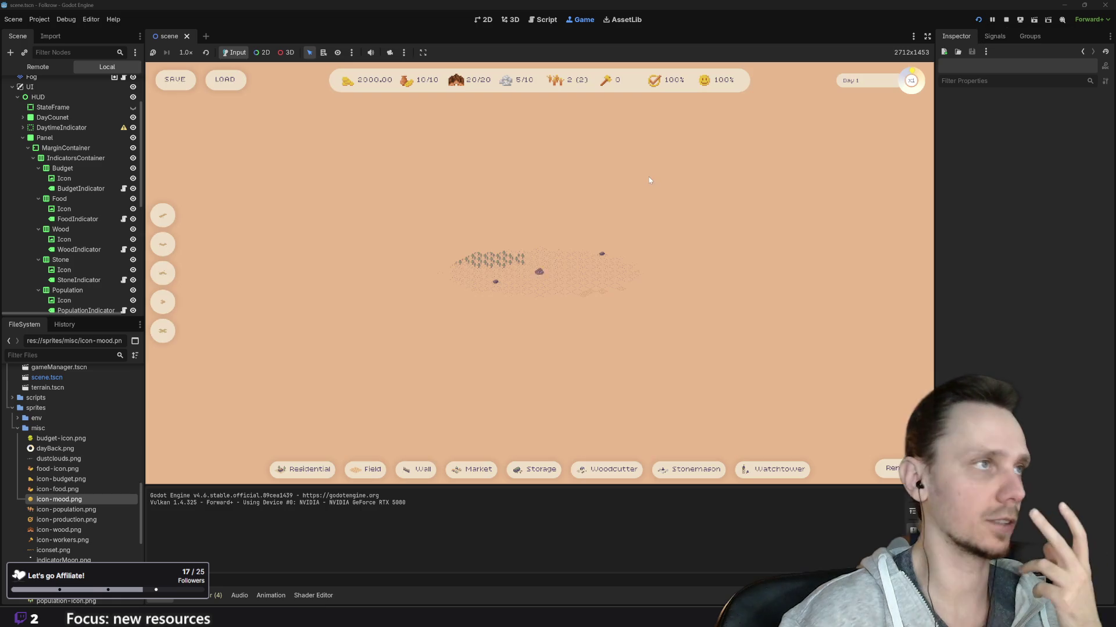
click(225, 79)
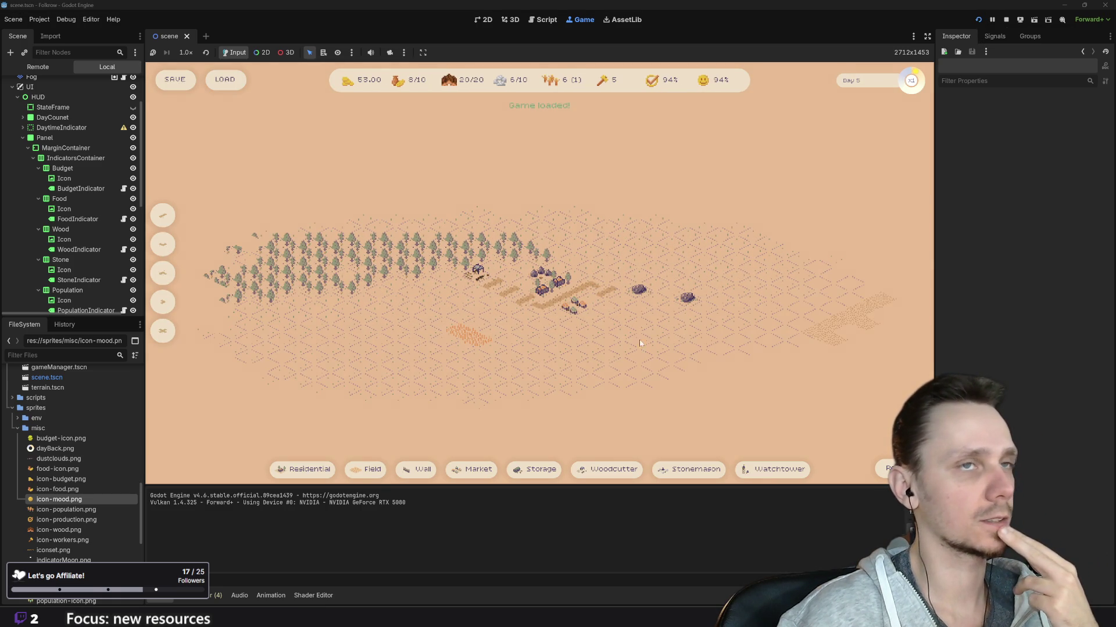
scroll(625, 343, up, 2)
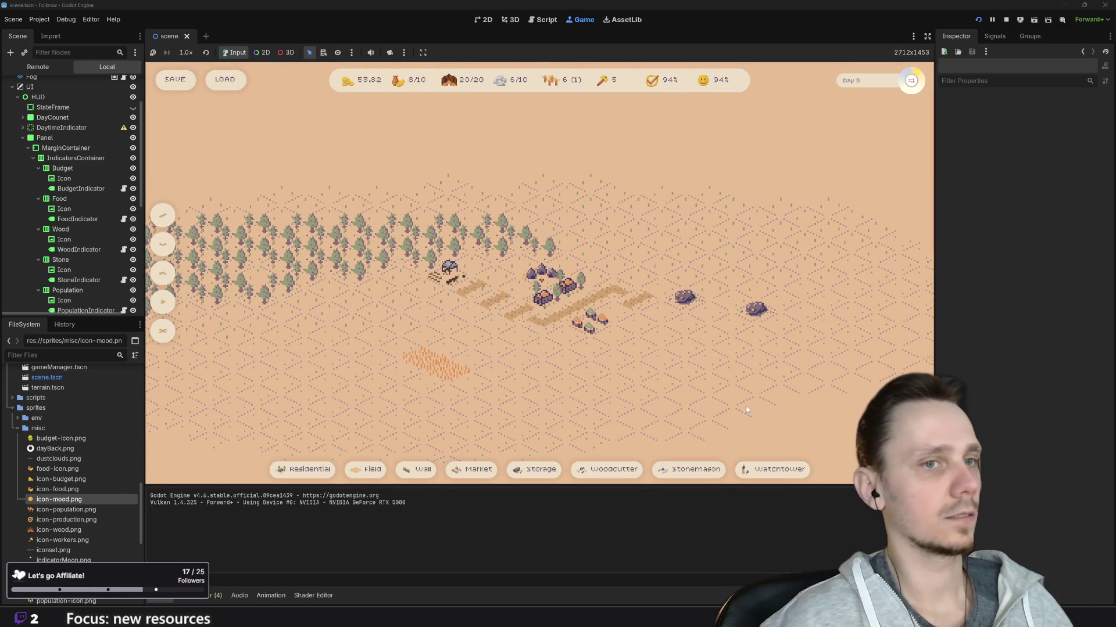
Remove the orange field and the small building beside the houses, run at triple speed, then stop
key(x)
key(Escape)
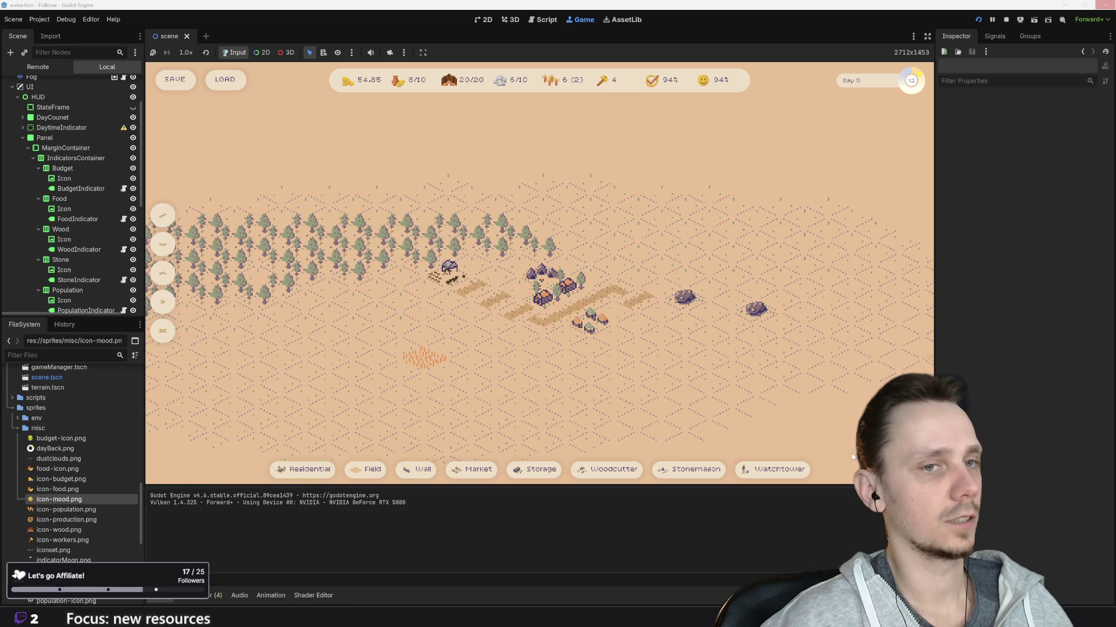
key(x)
click(423, 365)
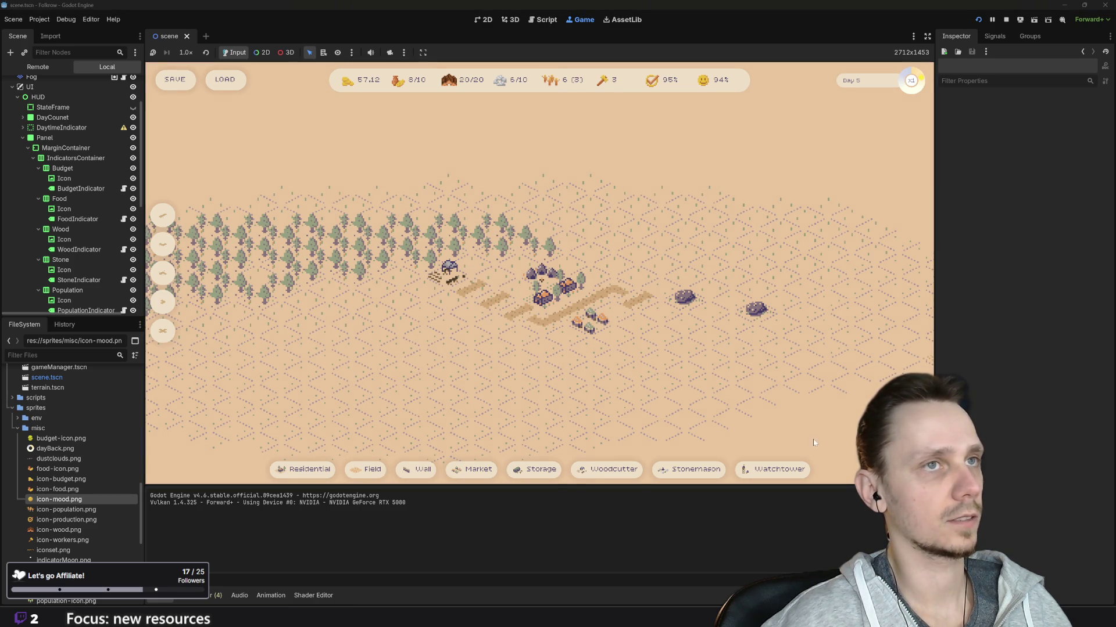
key(x)
click(590, 319)
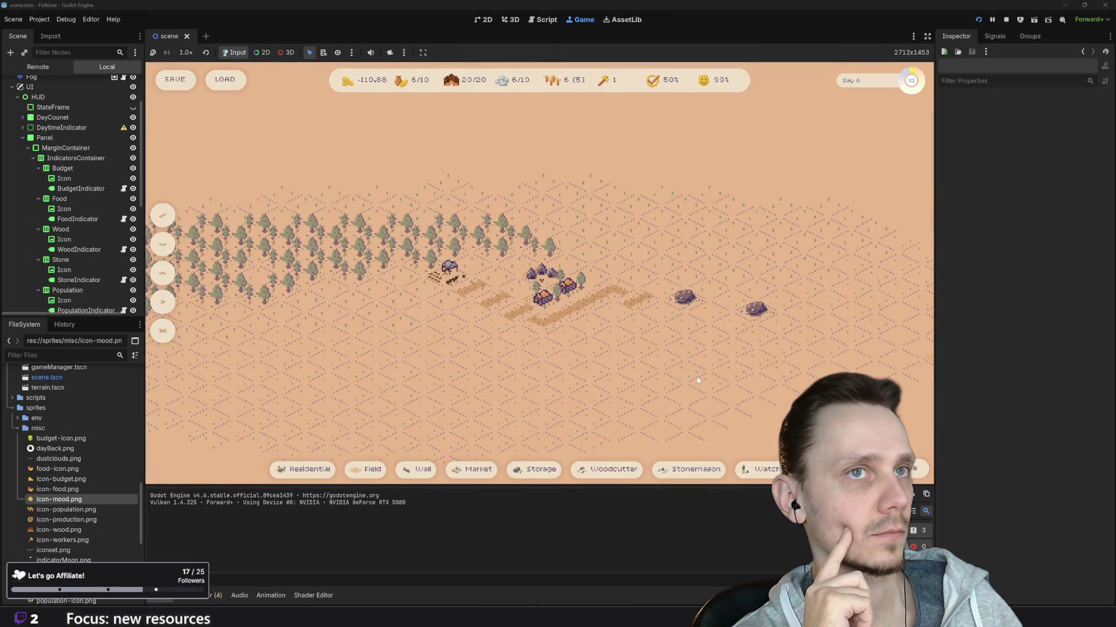
key(3)
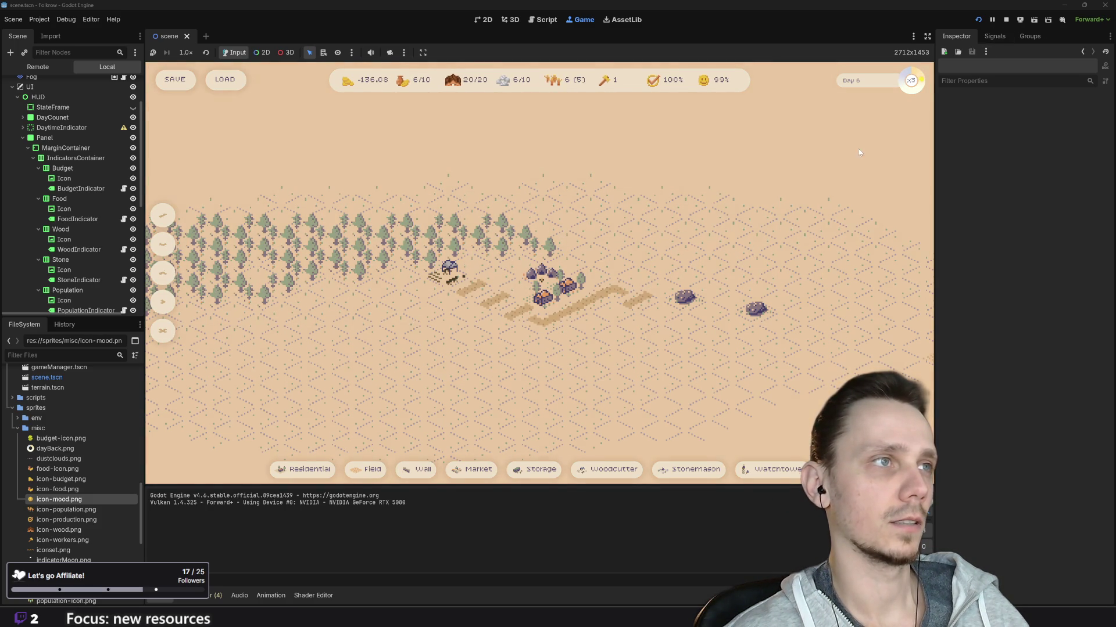
click(1005, 20)
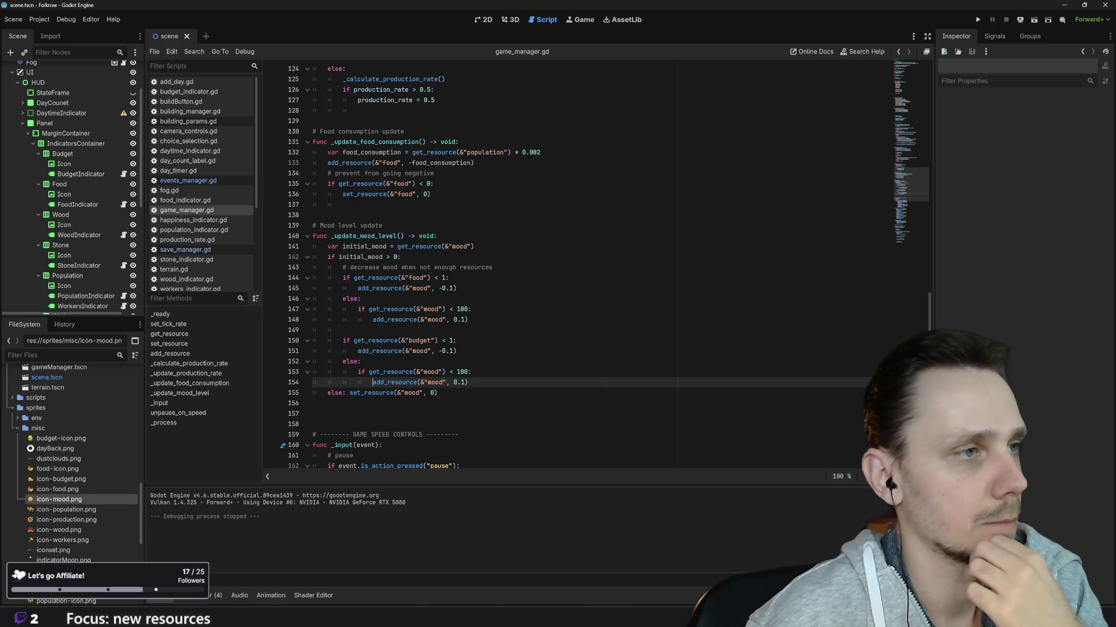
Delete both else blocks that raise mood by 0.1 in the food and budget branches
click(470, 319)
mouse_move(468, 320)
mouse_down()
mouse_move(312, 309)
mouse_move(313, 299)
mouse_up()
key(BackSpace)
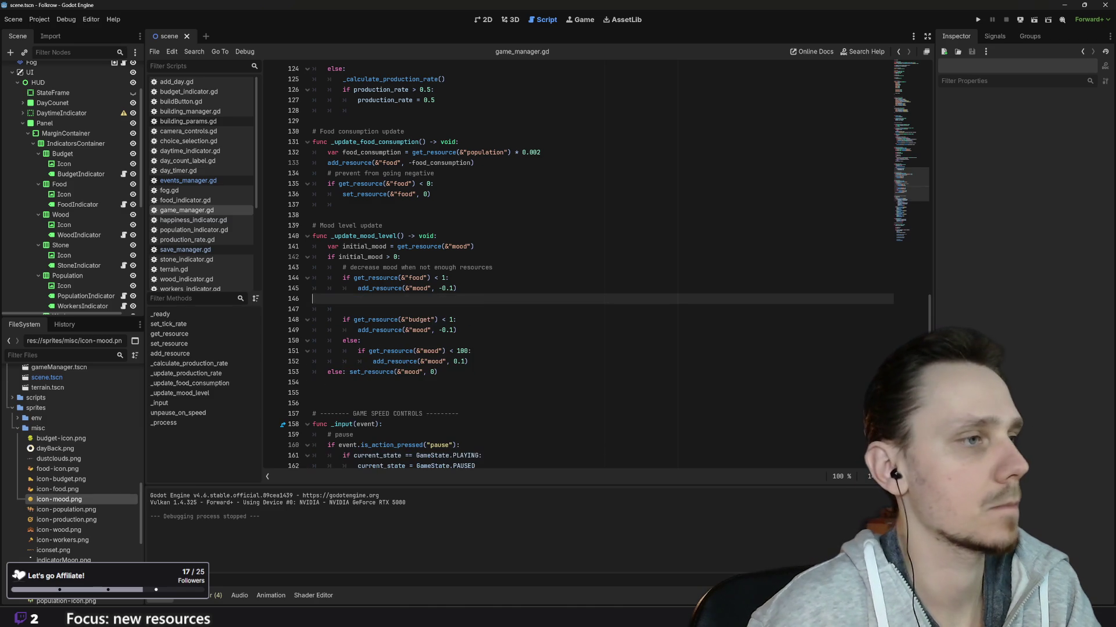
key(BackSpace)
drag(469, 351, 292, 333)
key(BackSpace)
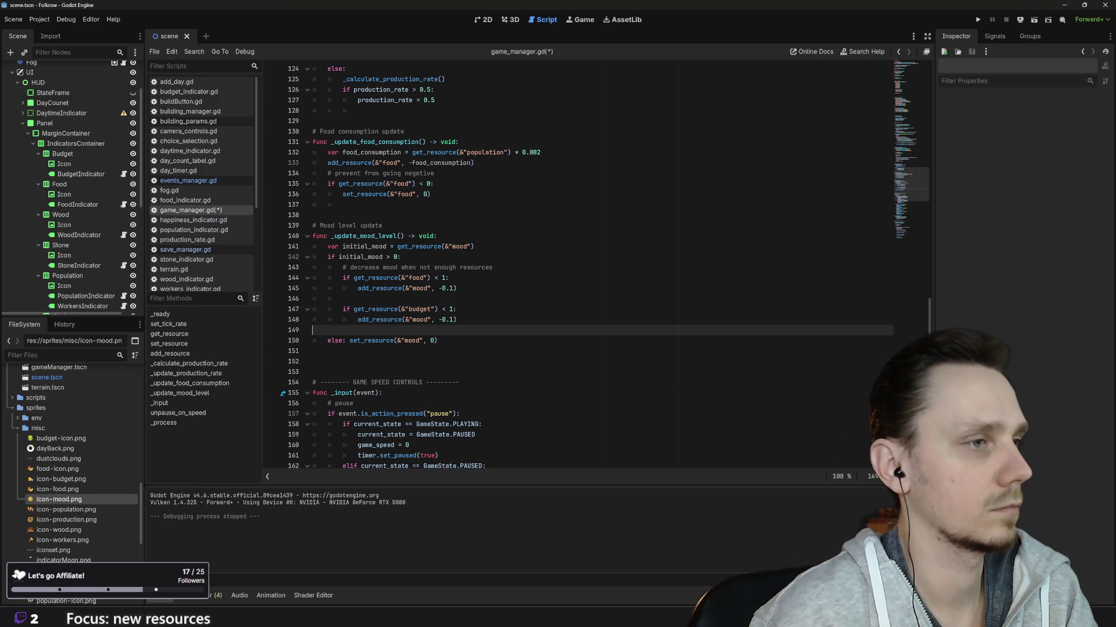
key(BackSpace)
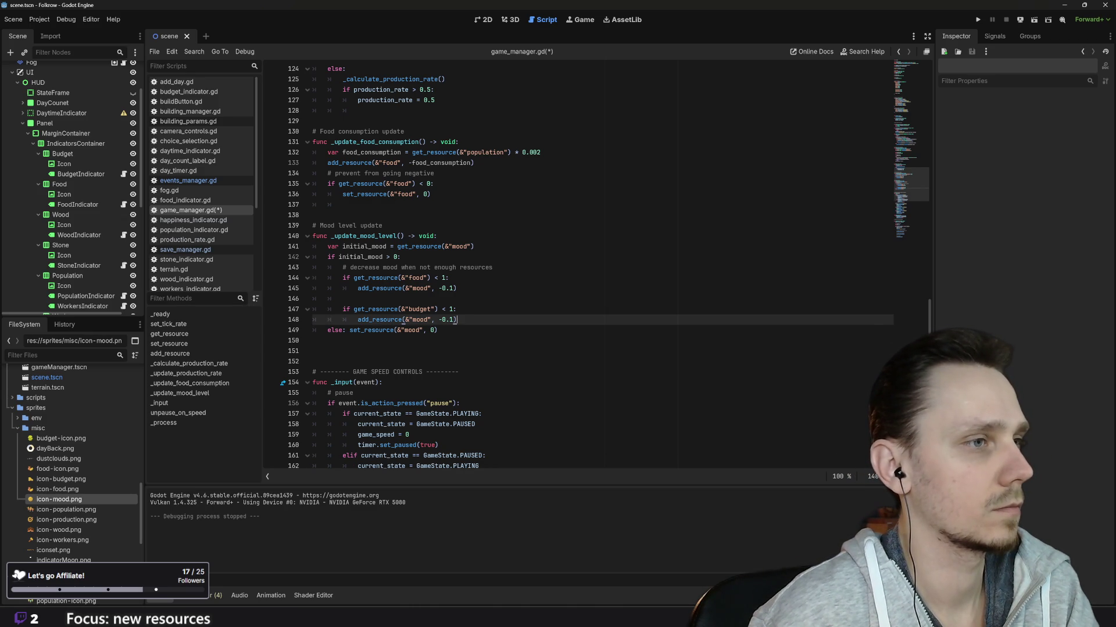
Add an 'if get_resource(&"mood") > 100:' check below the mood logic
key(Down)
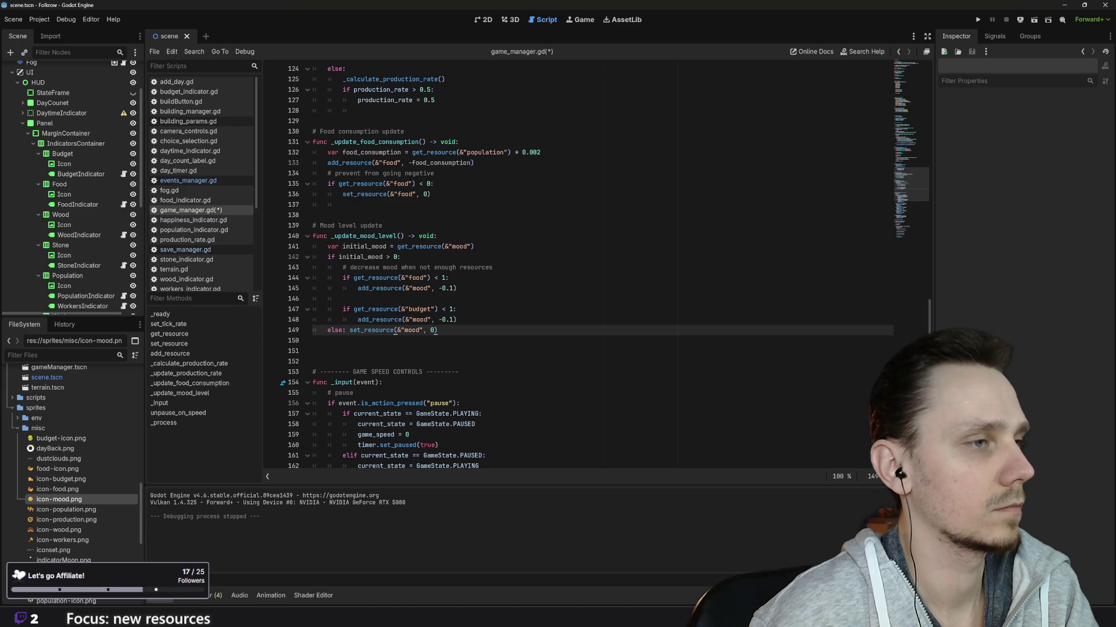
key(Return)
key(Return)
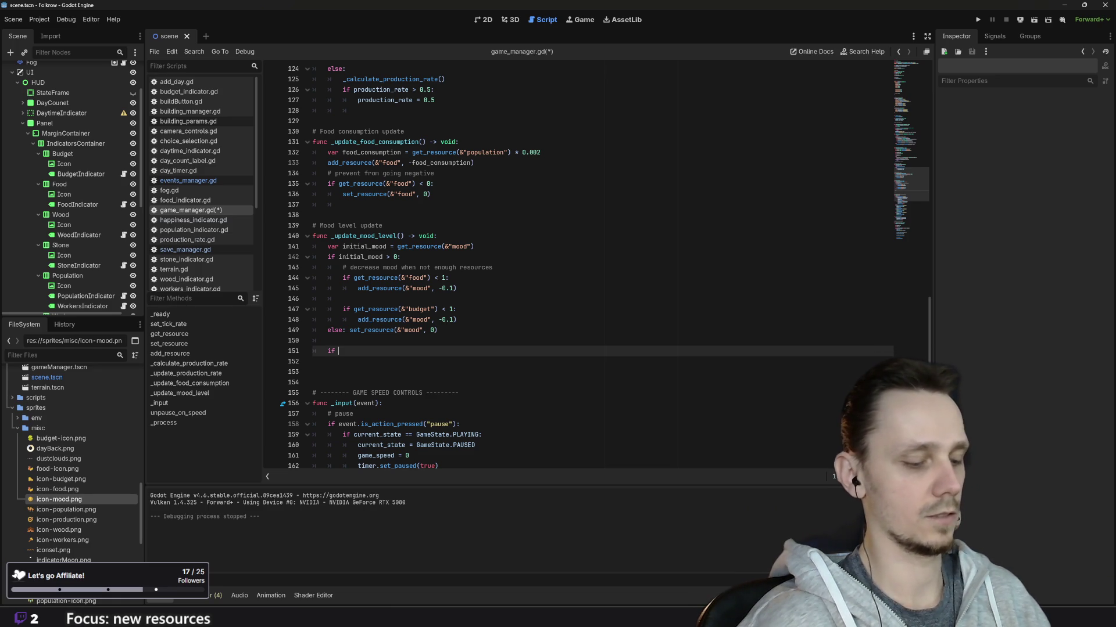
text(get)
key(Return)
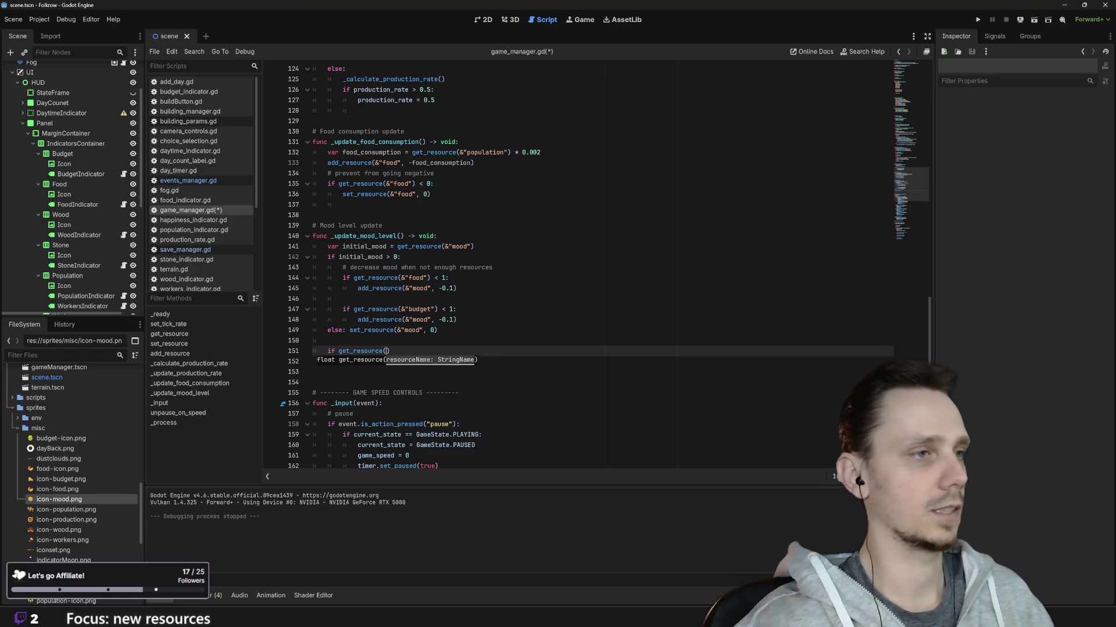
text(&")
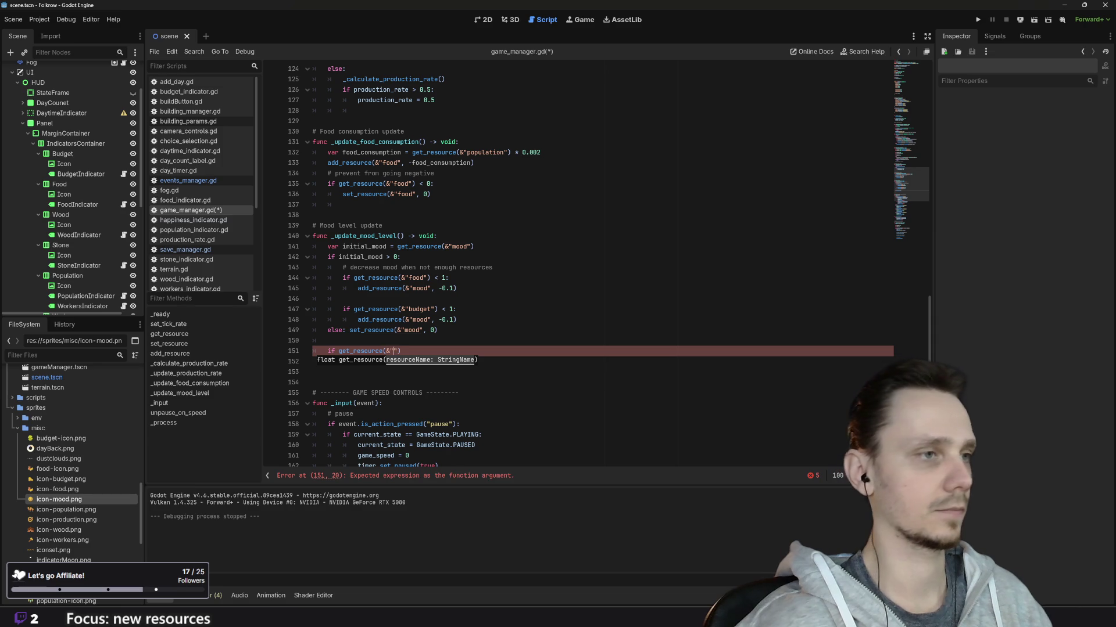
text(mood"))
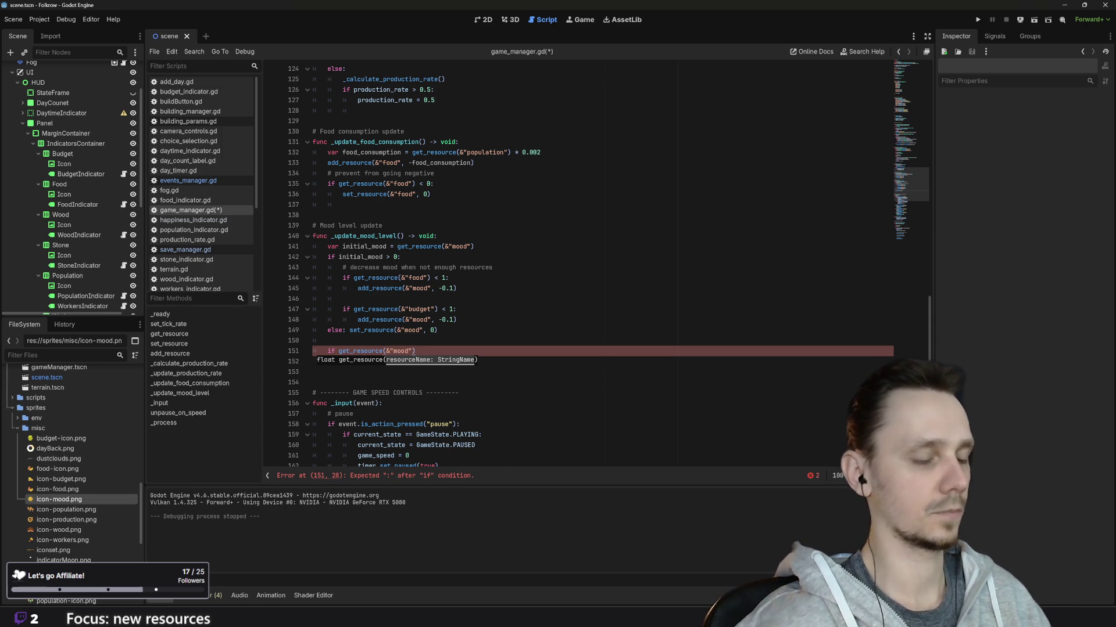
text( > )
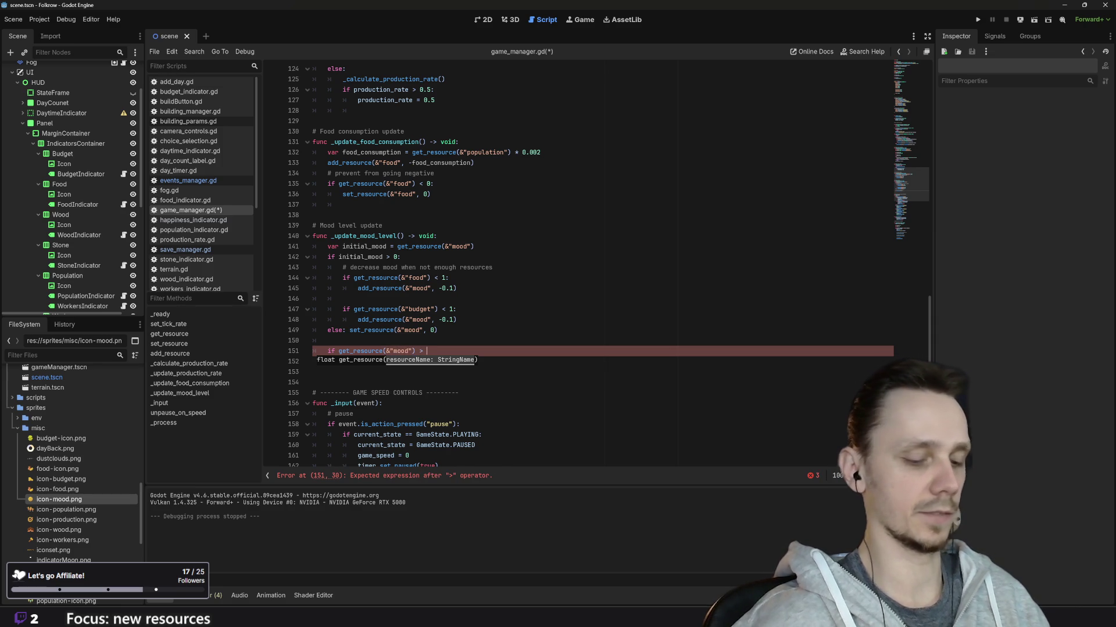
text(100:)
key(Return)
Paste the mood reset statement under the check as set_resource(&"mood", 100)
drag(436, 330, 348, 330)
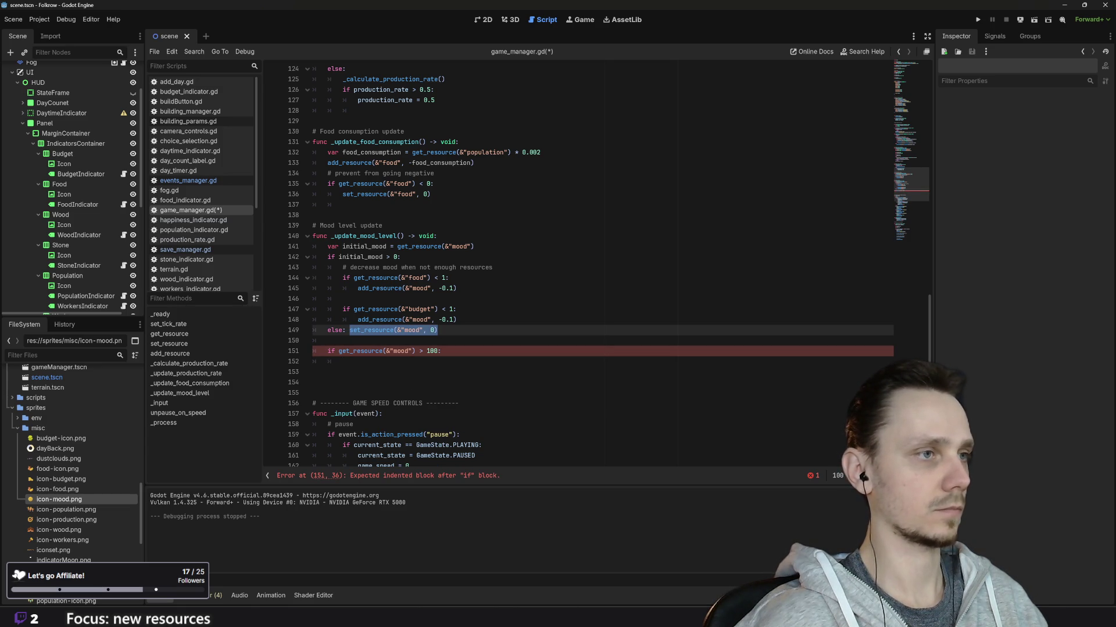
key(ctrl+c)
click(388, 362)
key(ctrl+v)
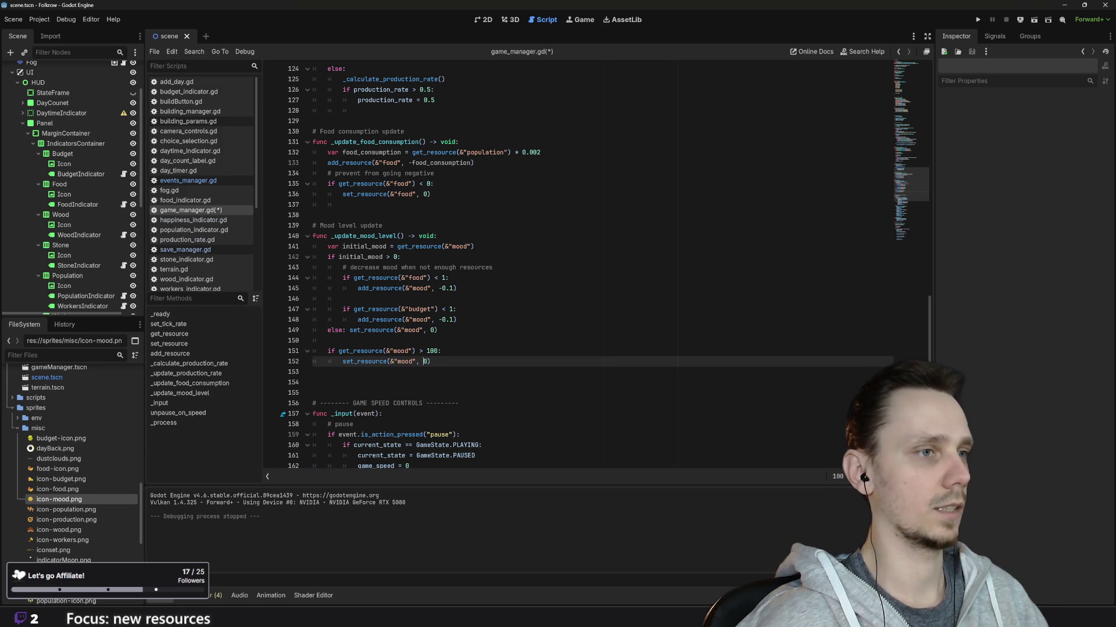
text(10)
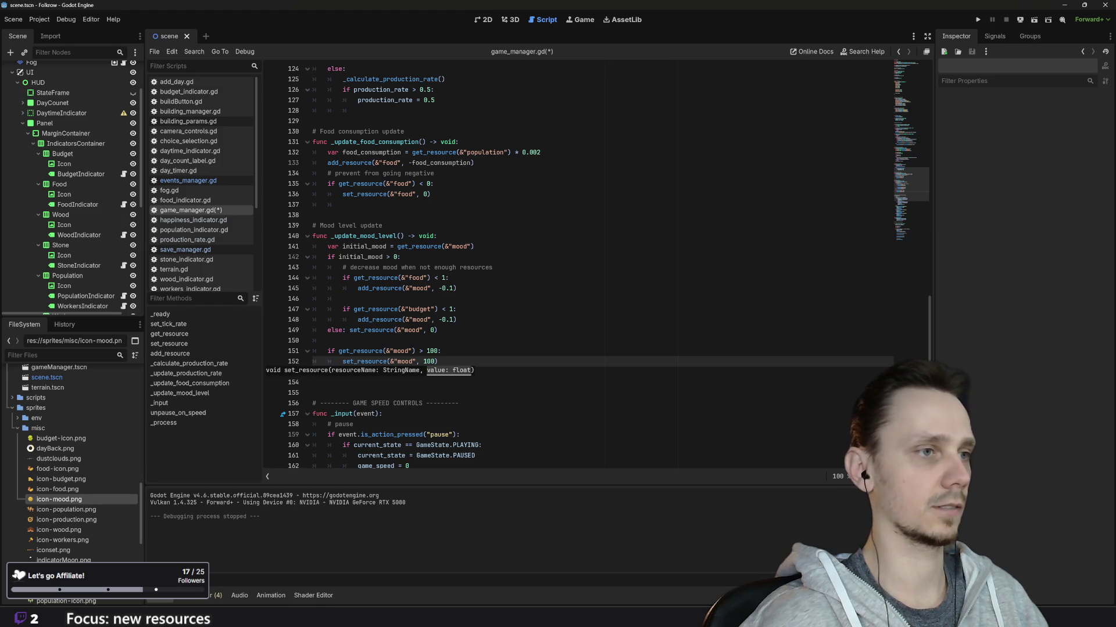
click(328, 340)
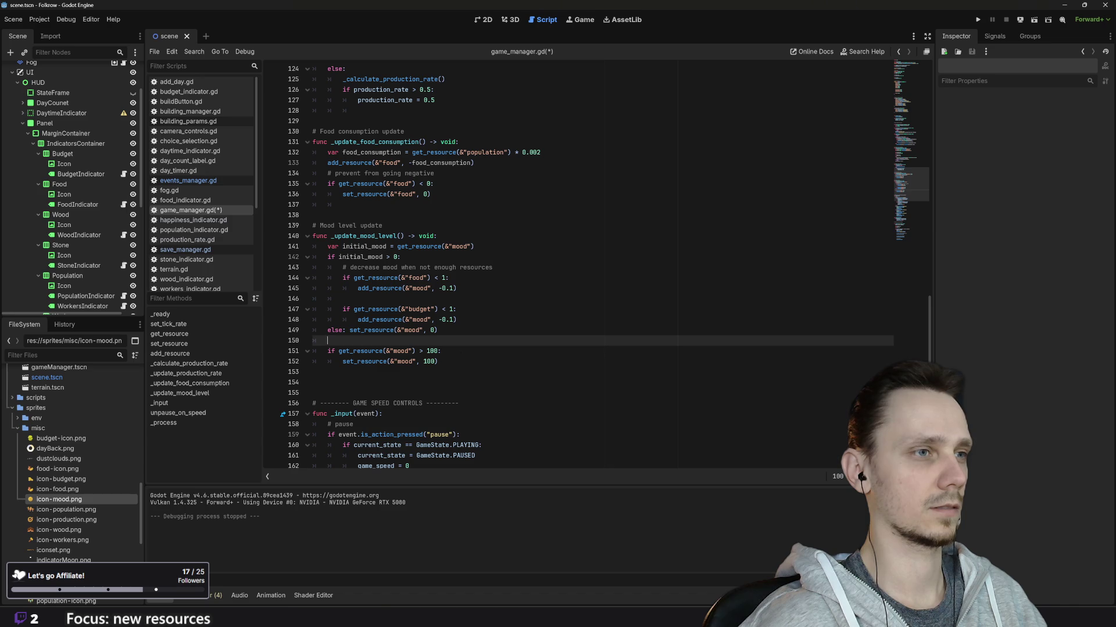
click(442, 350)
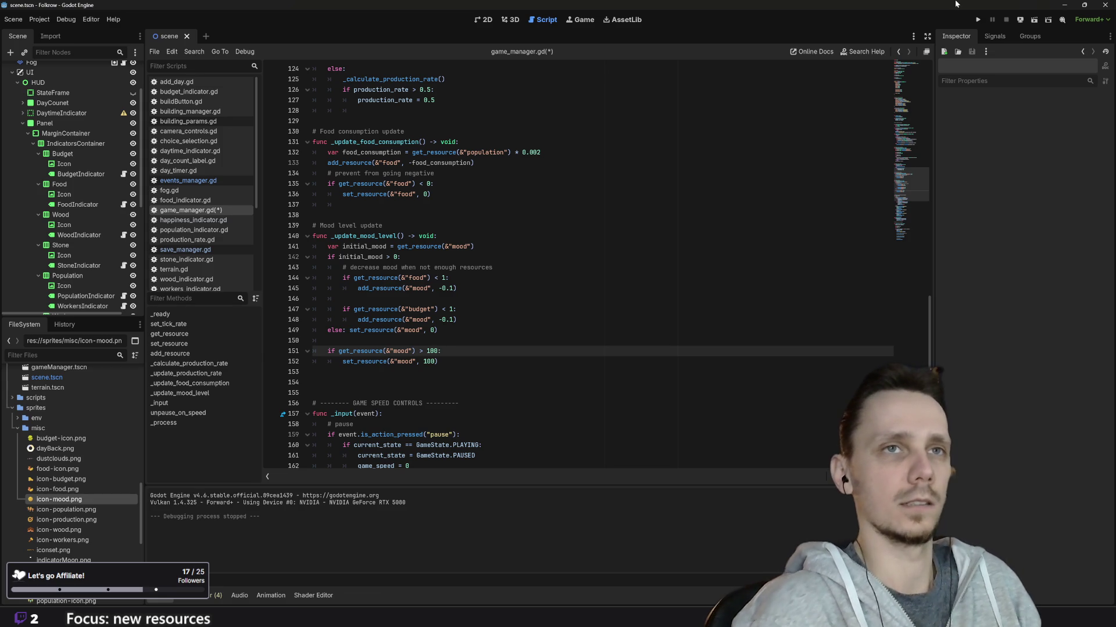
Run the game, load the saved city and remove the orange field patch
click(977, 19)
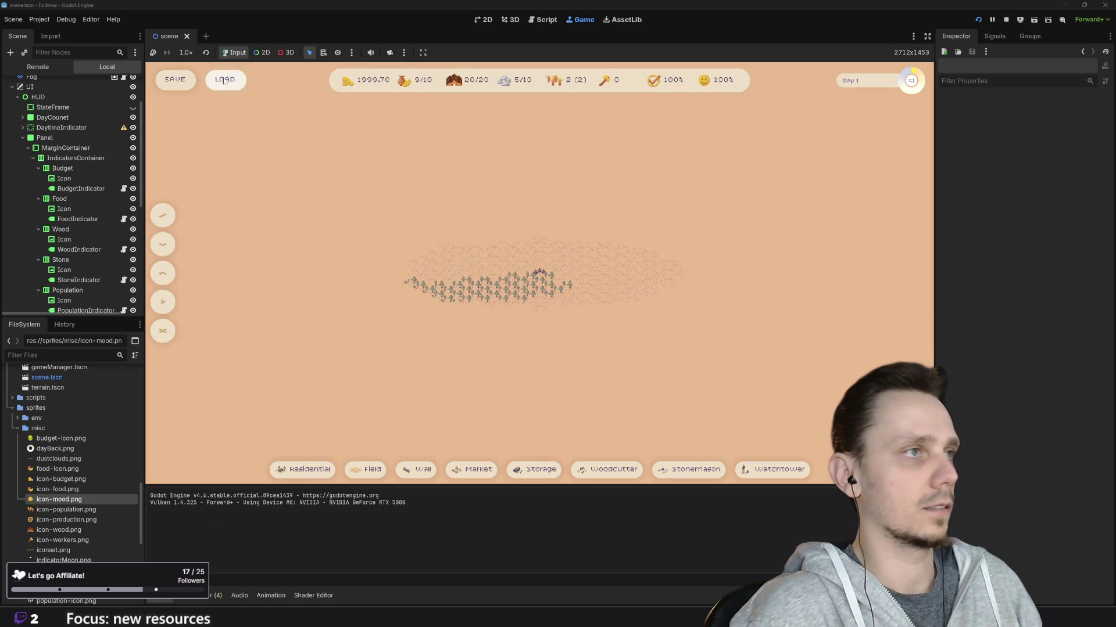
click(224, 79)
scroll(434, 362, up, 3)
key(x)
click(467, 354)
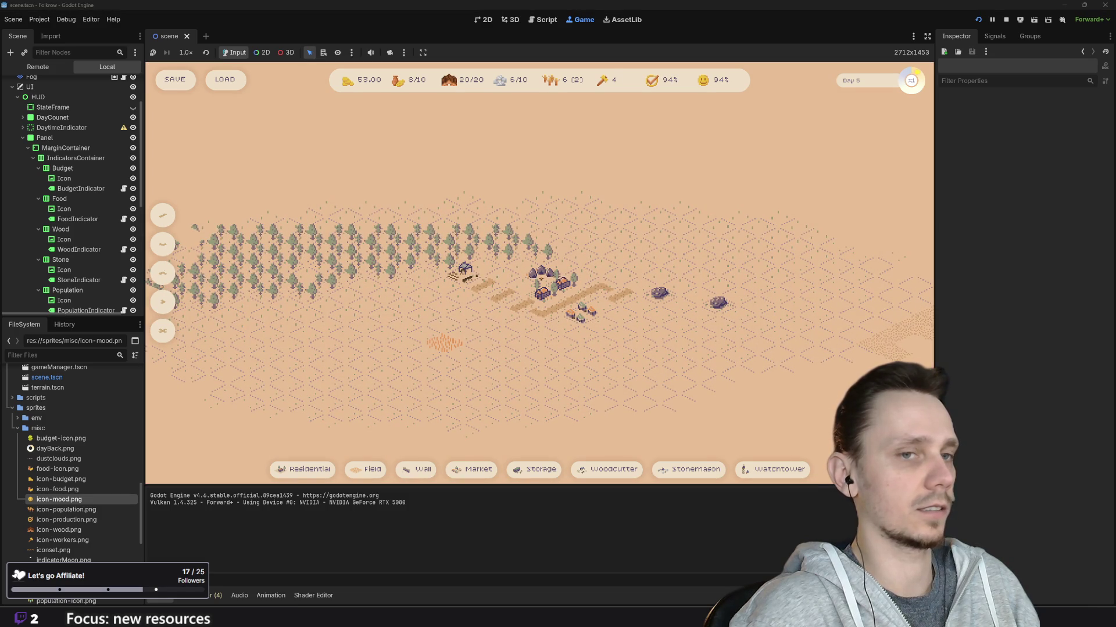
click(437, 344)
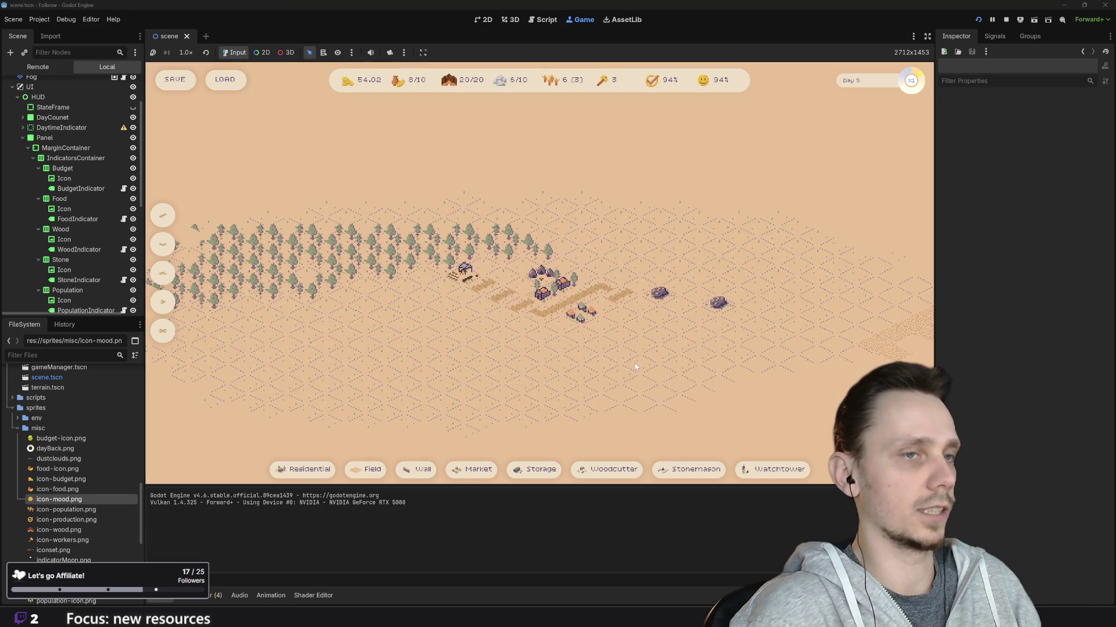
Save the game, remove the small building cluster, cycle speed x2, x3, x1, then stop
click(178, 85)
scroll(637, 376, up, 2)
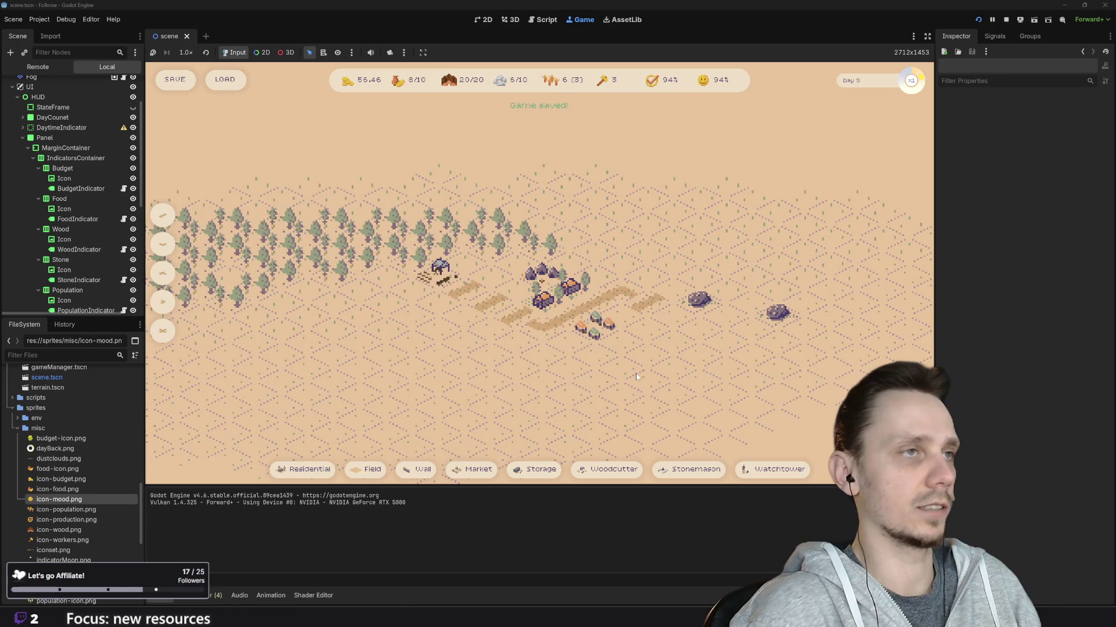
click(595, 328)
key(2)
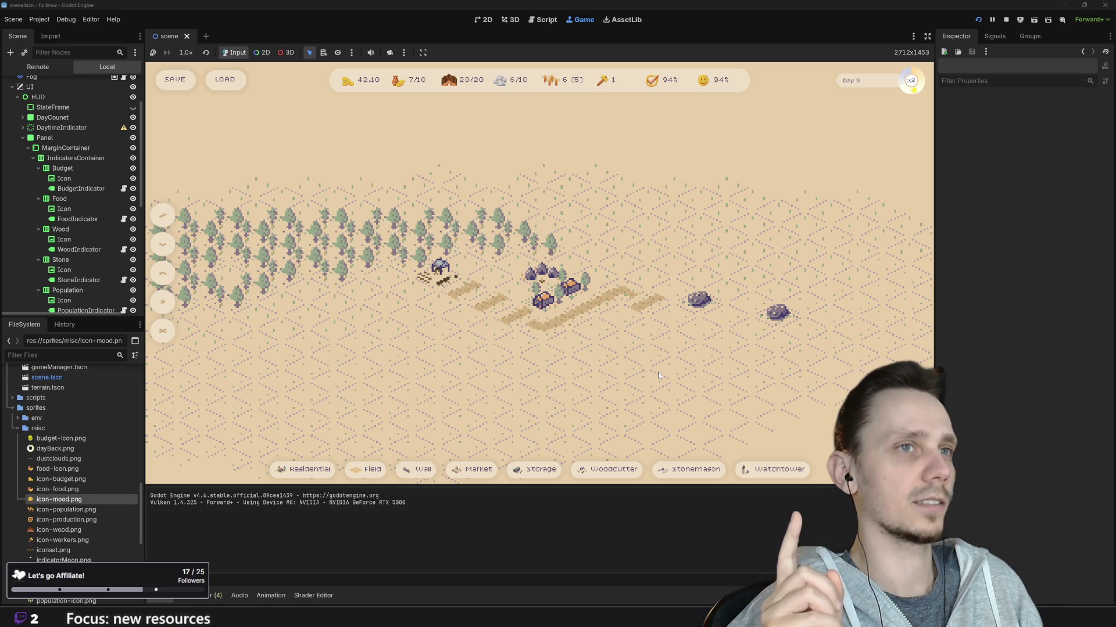
key(3)
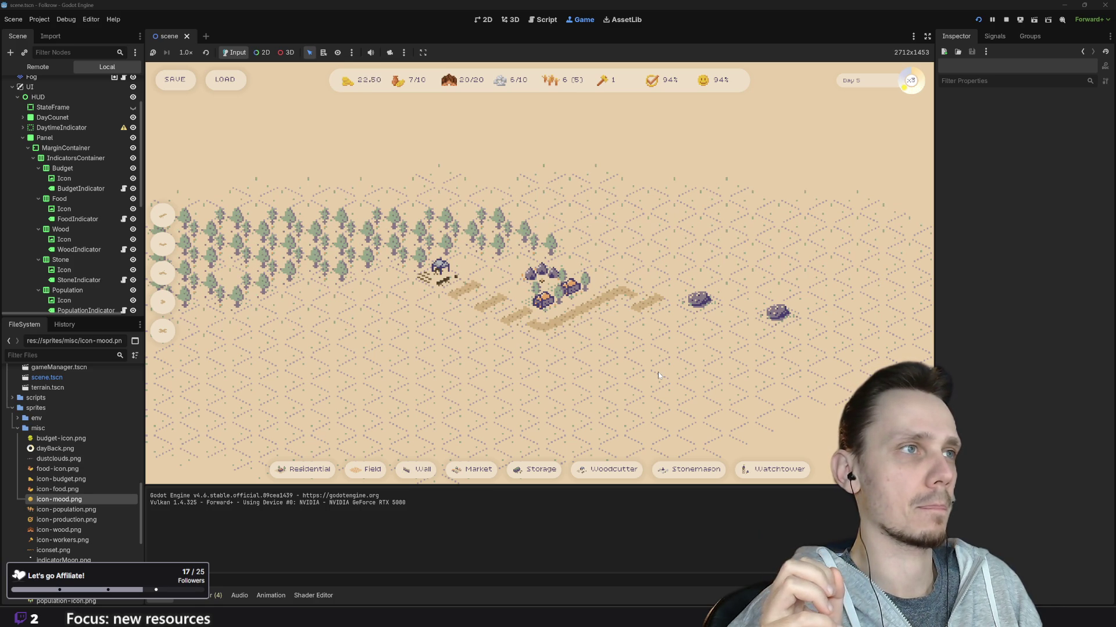
key(1)
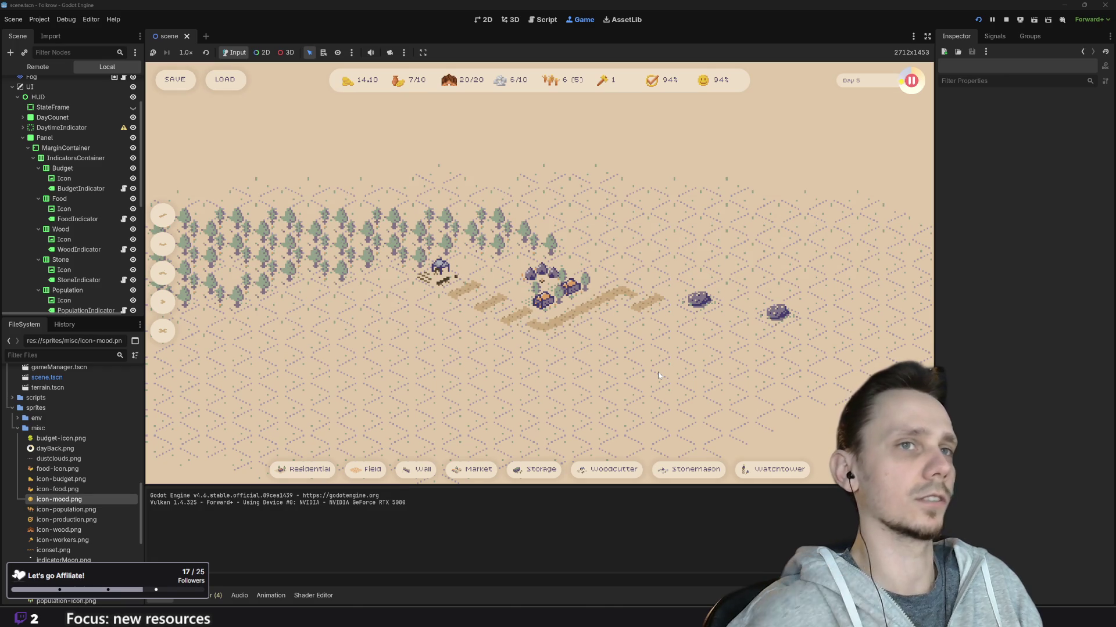
click(1004, 20)
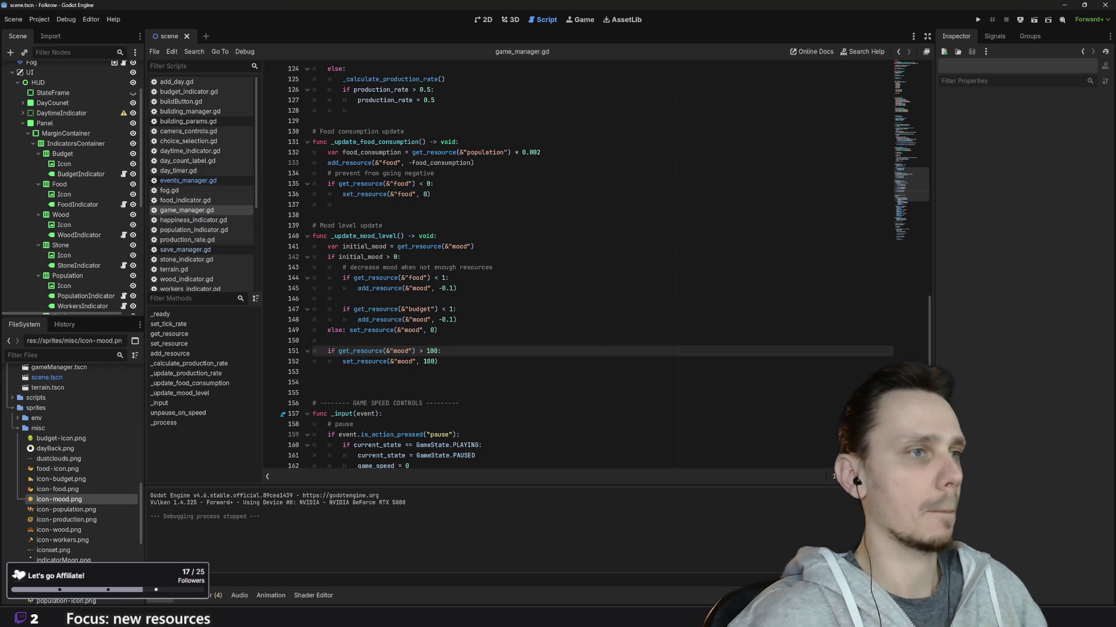
Add an else branch after the food check that raises mood by 0.1
scroll(578, 267, up, 1)
scroll(578, 268, down, 1)
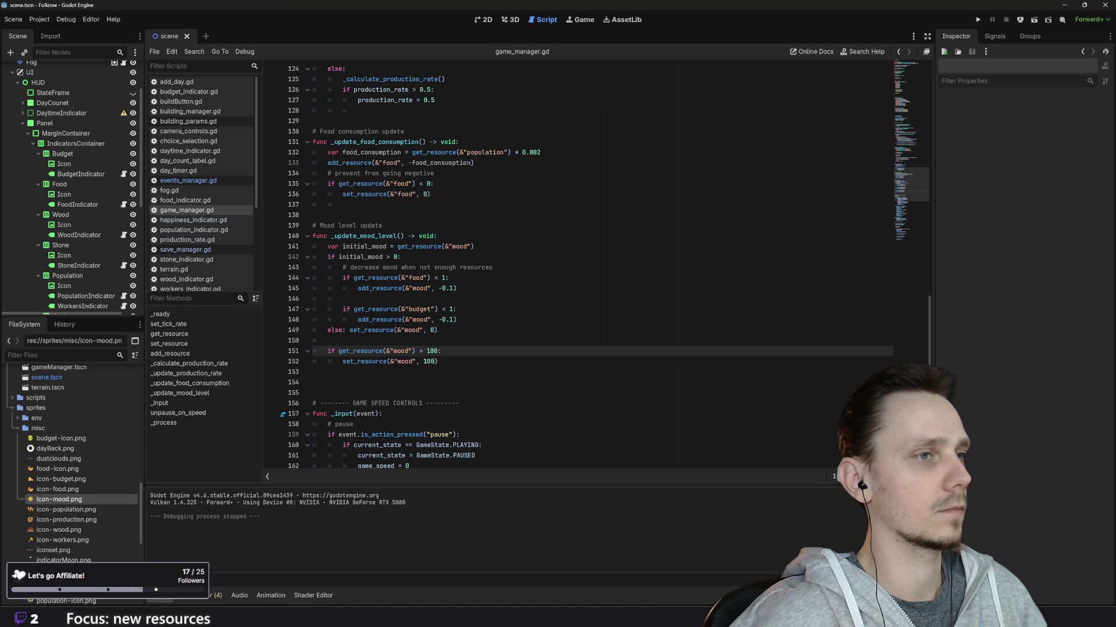
click(457, 288)
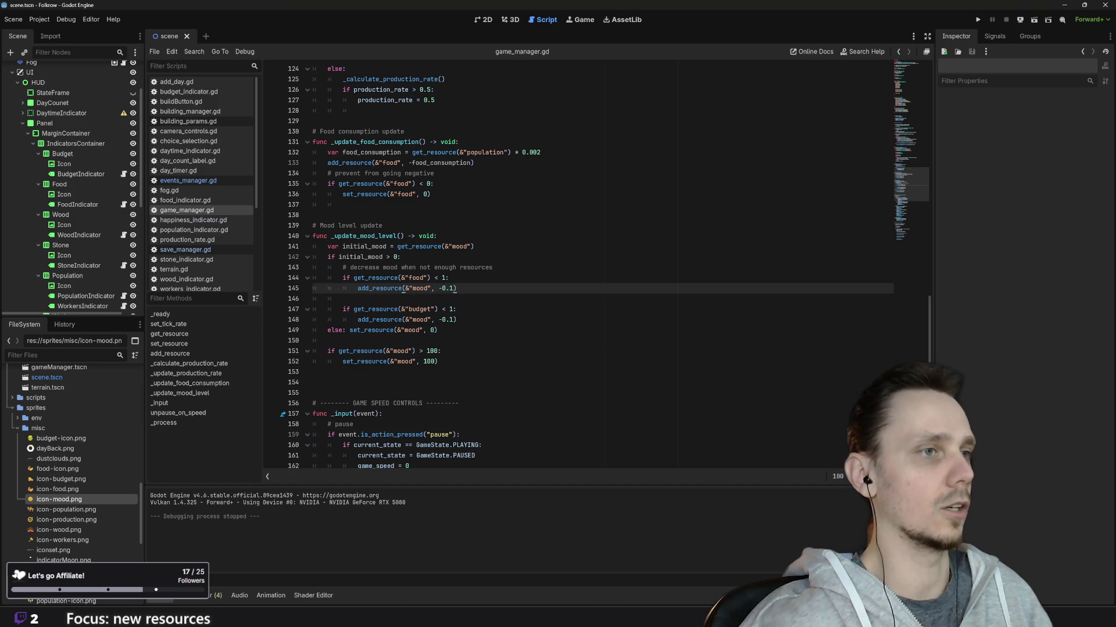
key(Return)
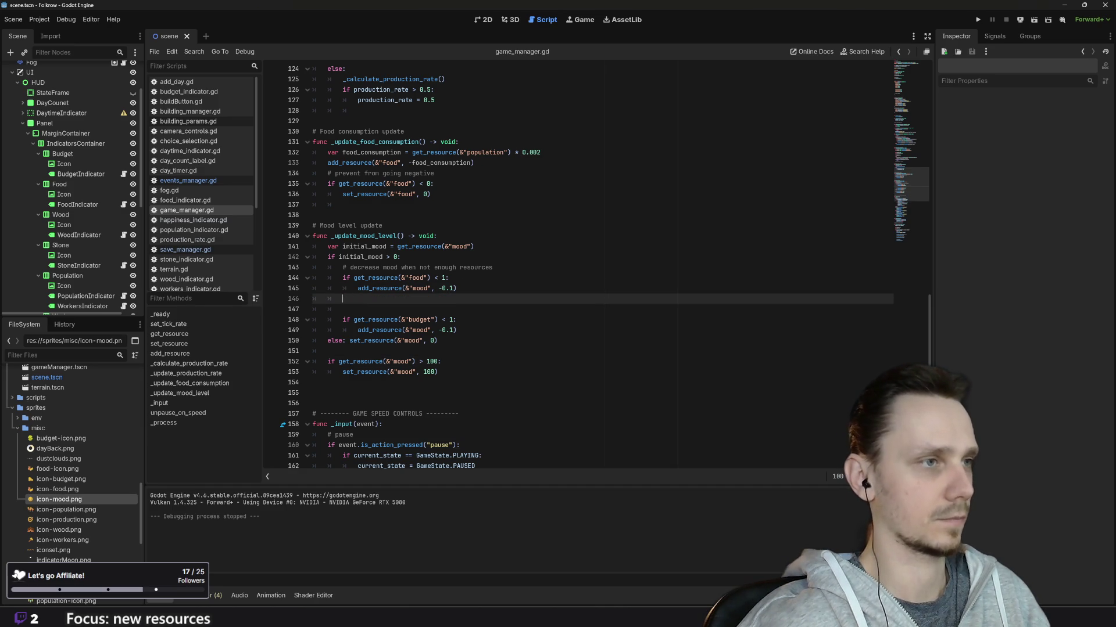
text(else)
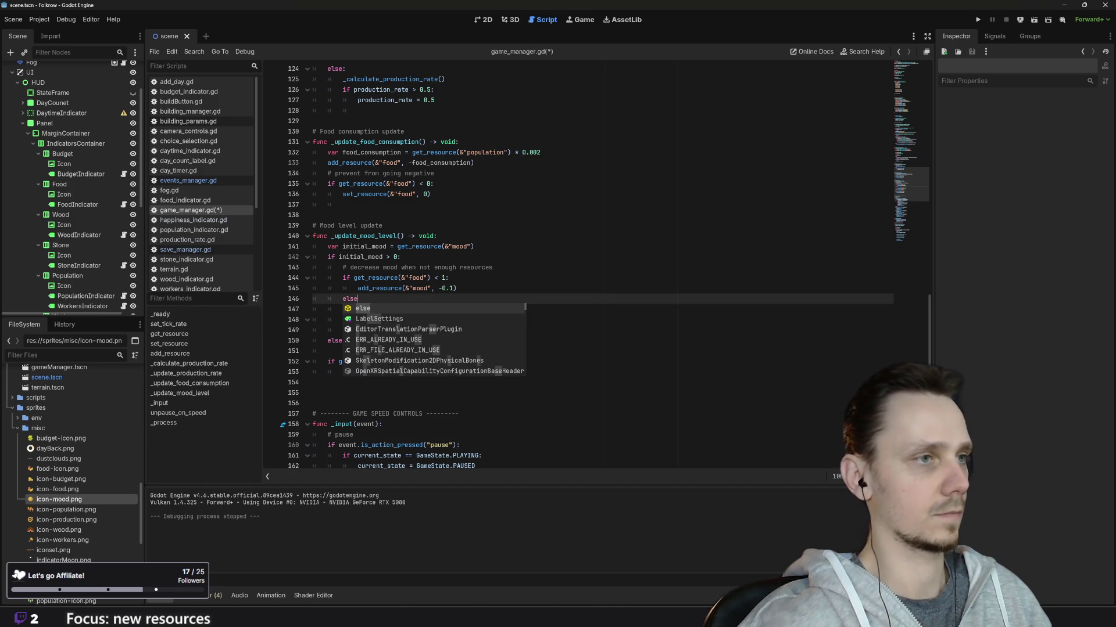
key(Return)
text(:)
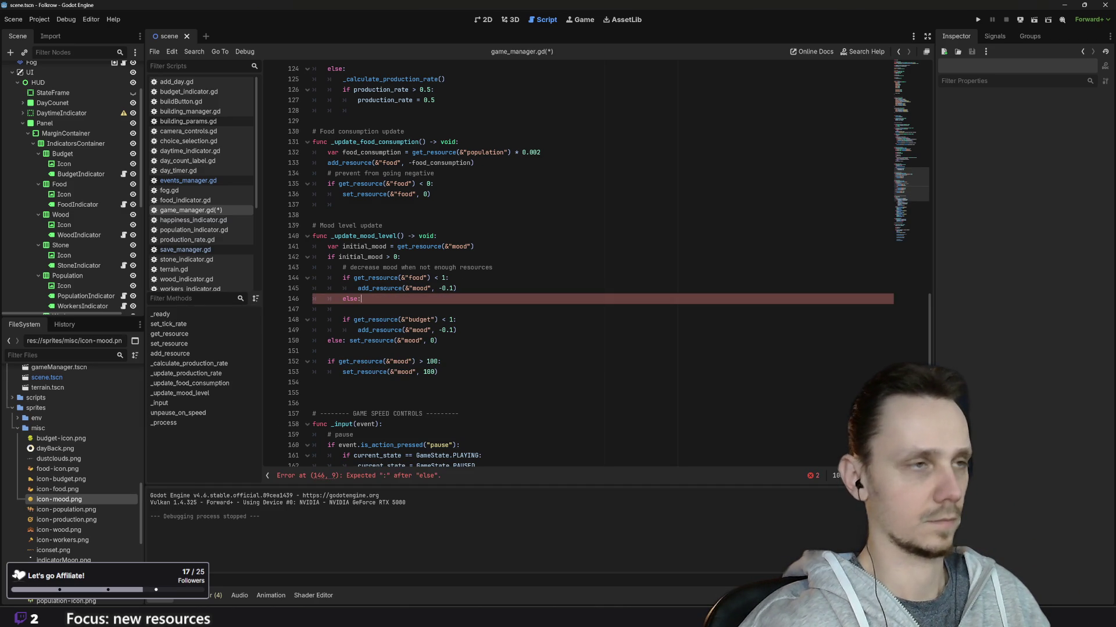
key(Up)
key(End)
key(shift+Home)
key(ctrl+c)
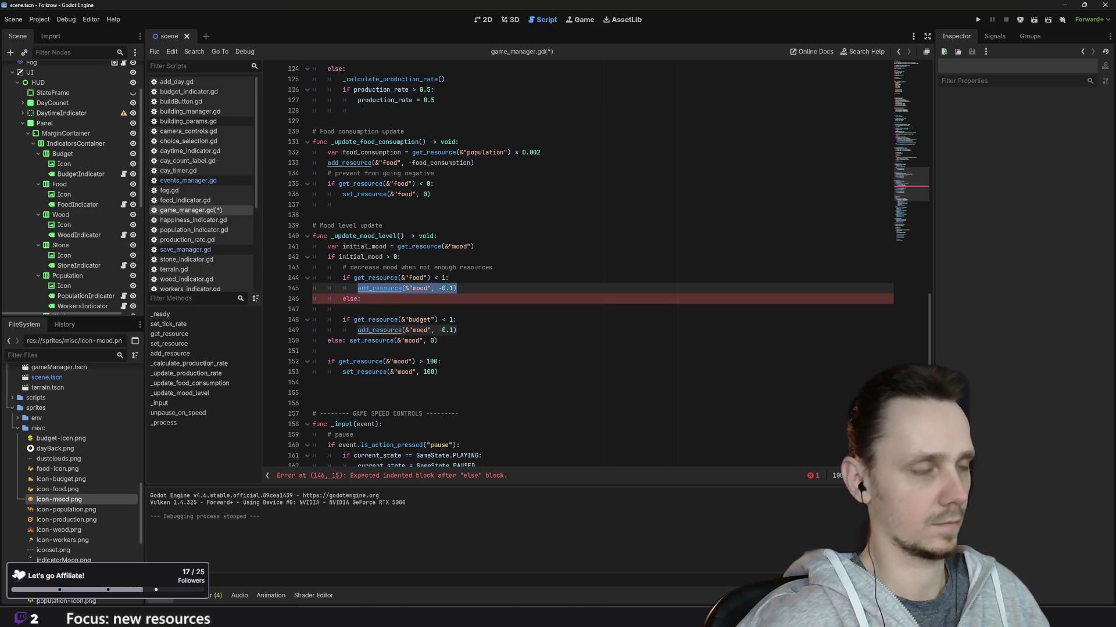
key(Down)
key(End)
key(ctrl+v)
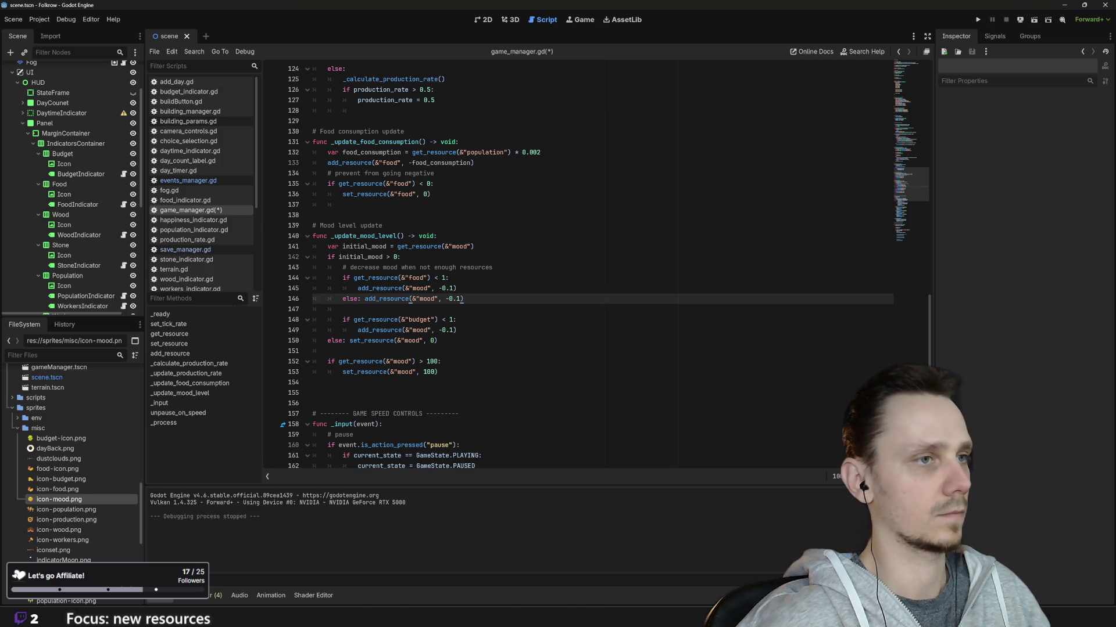
key(BackSpace)
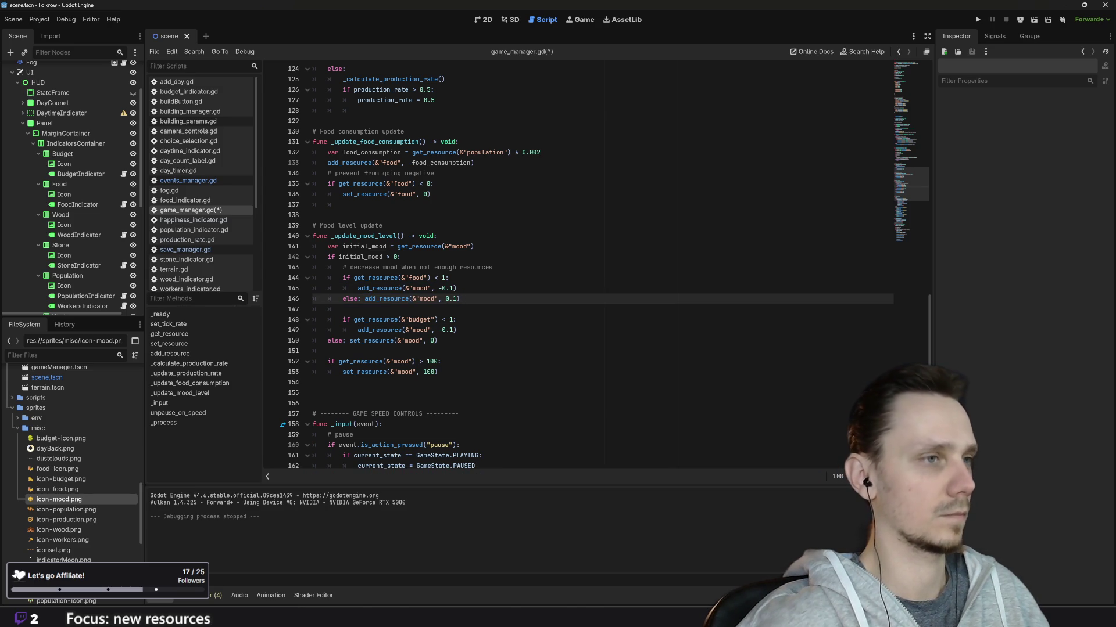
key(shift+Home)
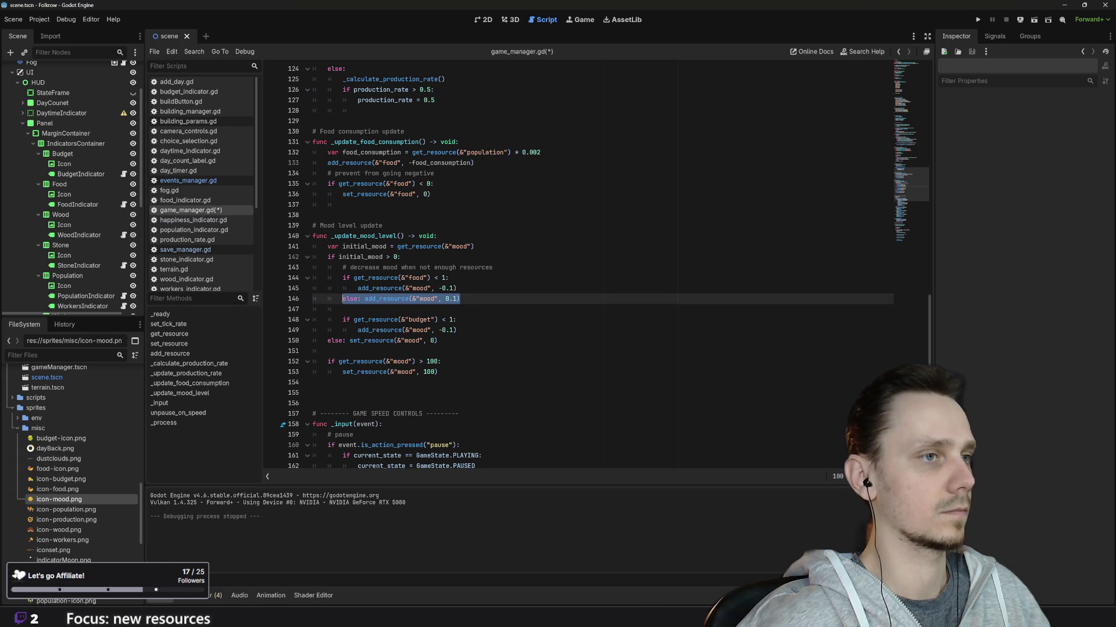
Add the same +0.1 mood else branch after the budget check and save game_manager.gd
click(501, 333)
key(ctrl+v)
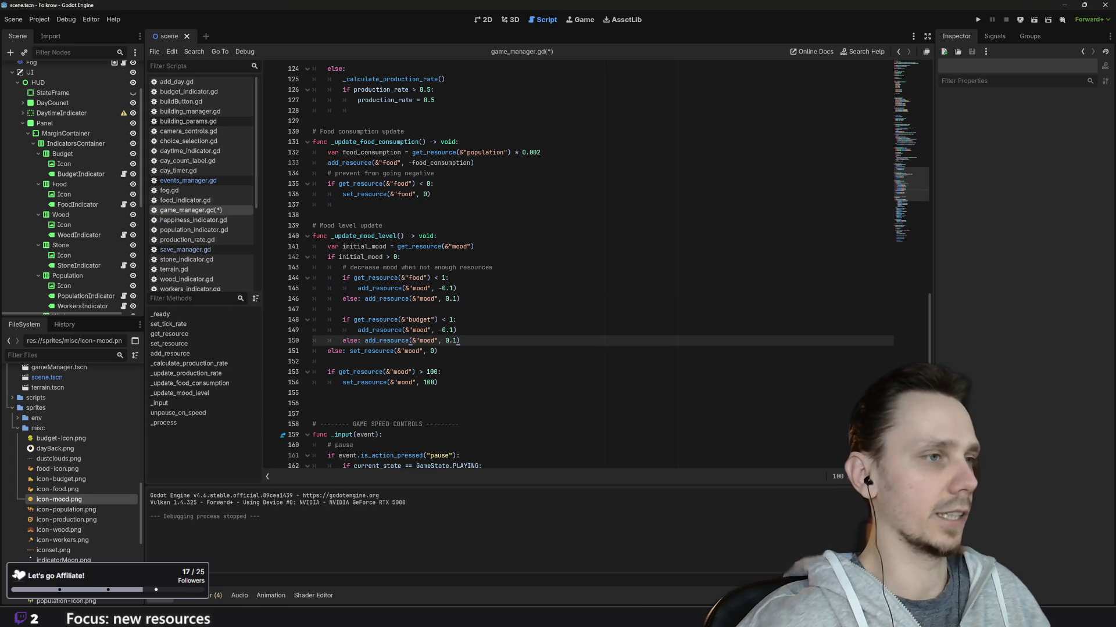
key(Return)
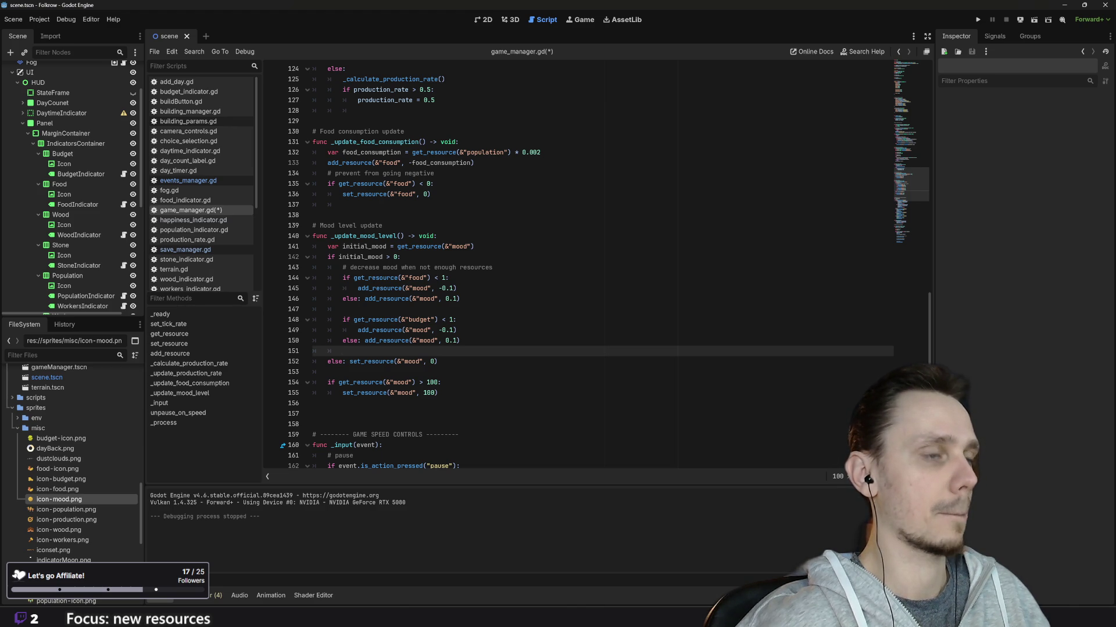
key(ctrl+s)
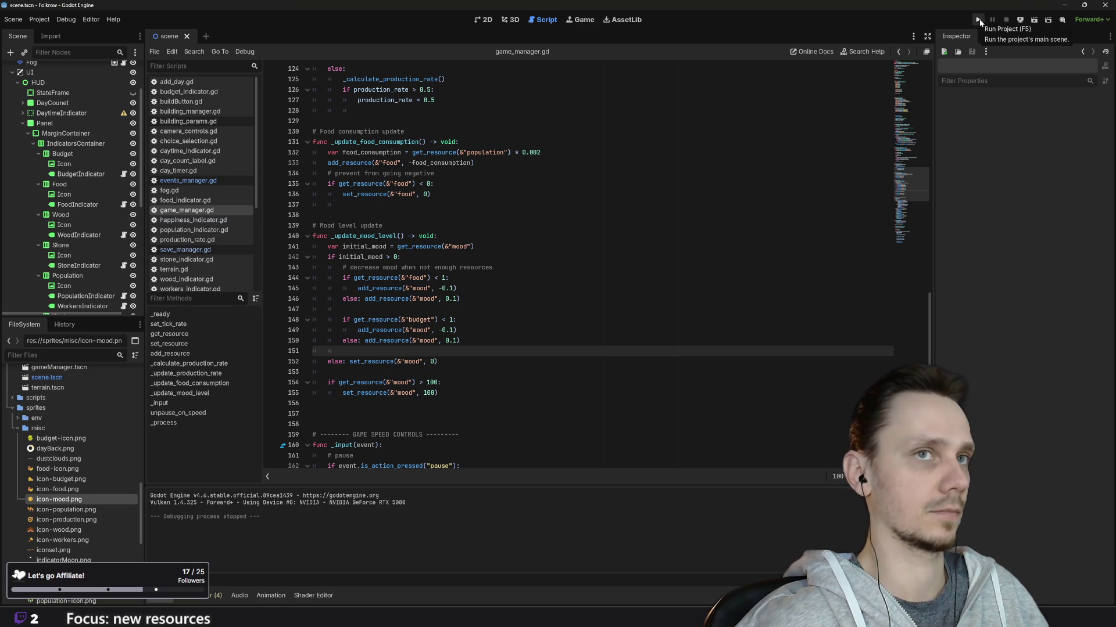
Run the game and load the saved city
click(978, 20)
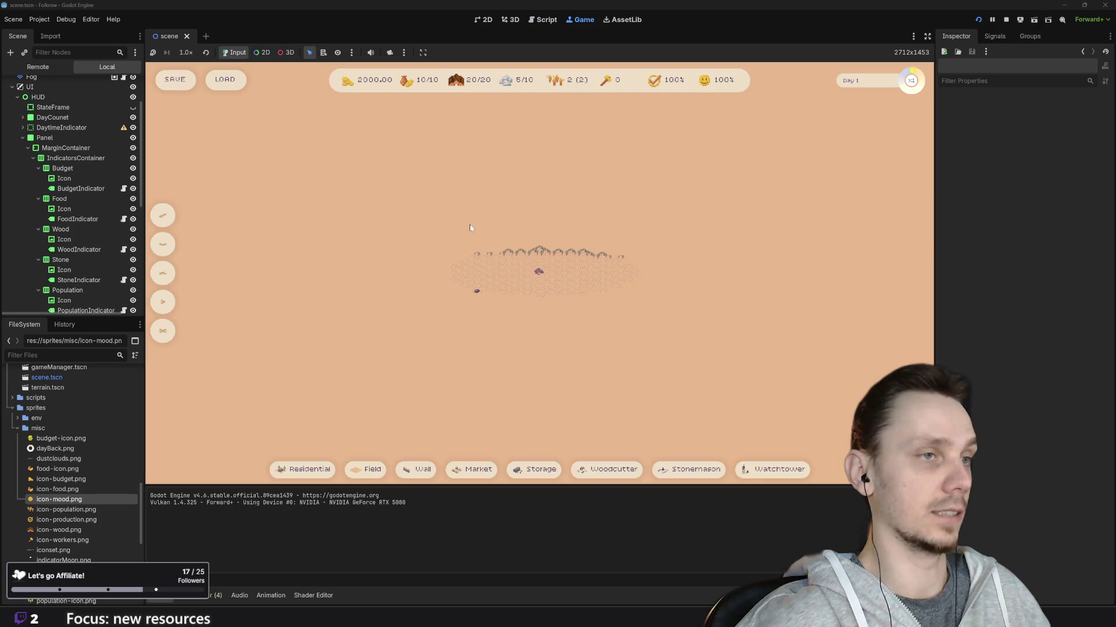
click(230, 82)
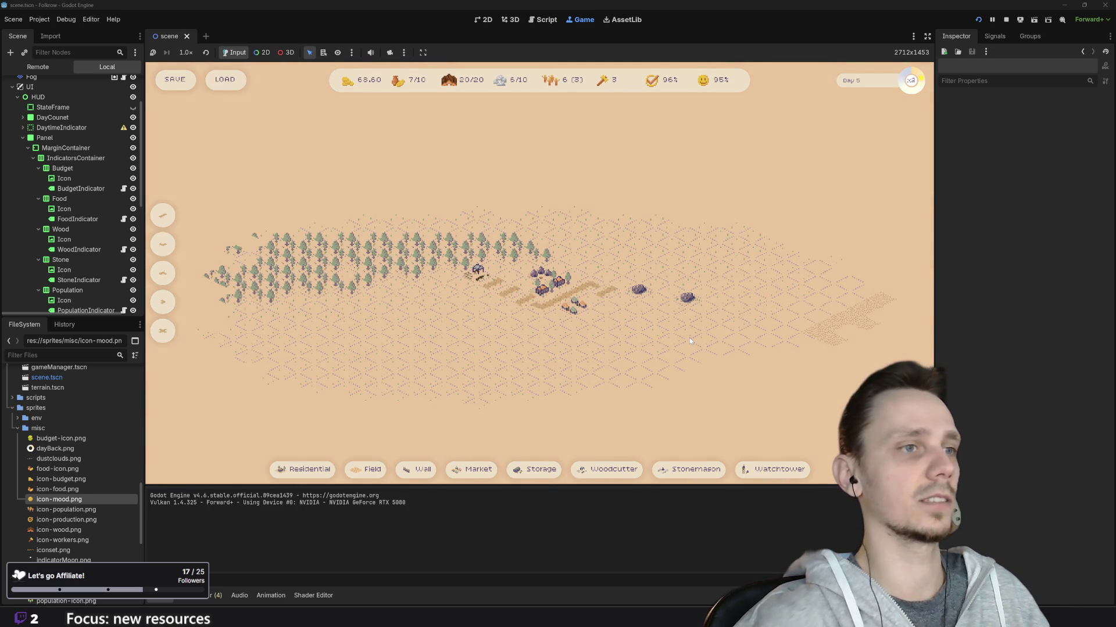
scroll(689, 341, up, 1)
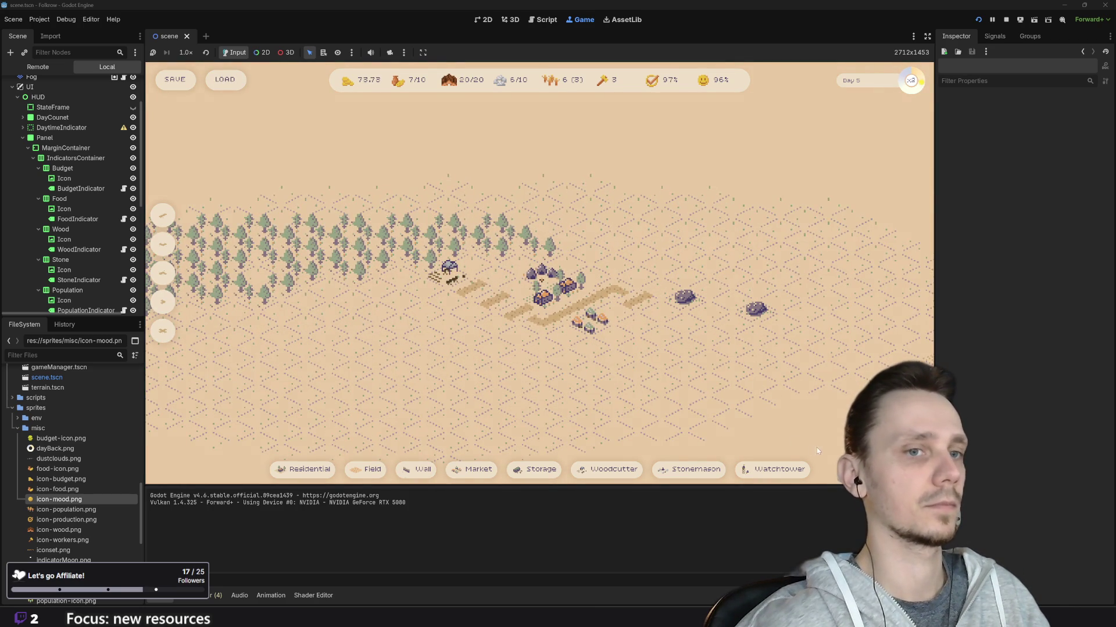
Demolish the red-tinted building using removal mode (x), then pause the game
key(x)
click(591, 326)
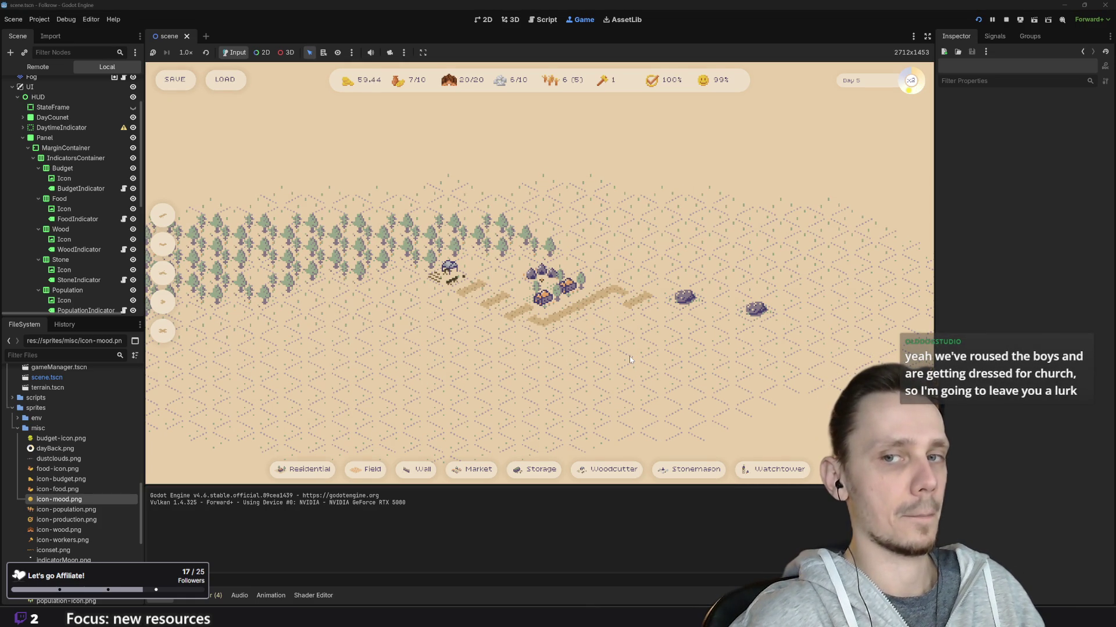
key(space)
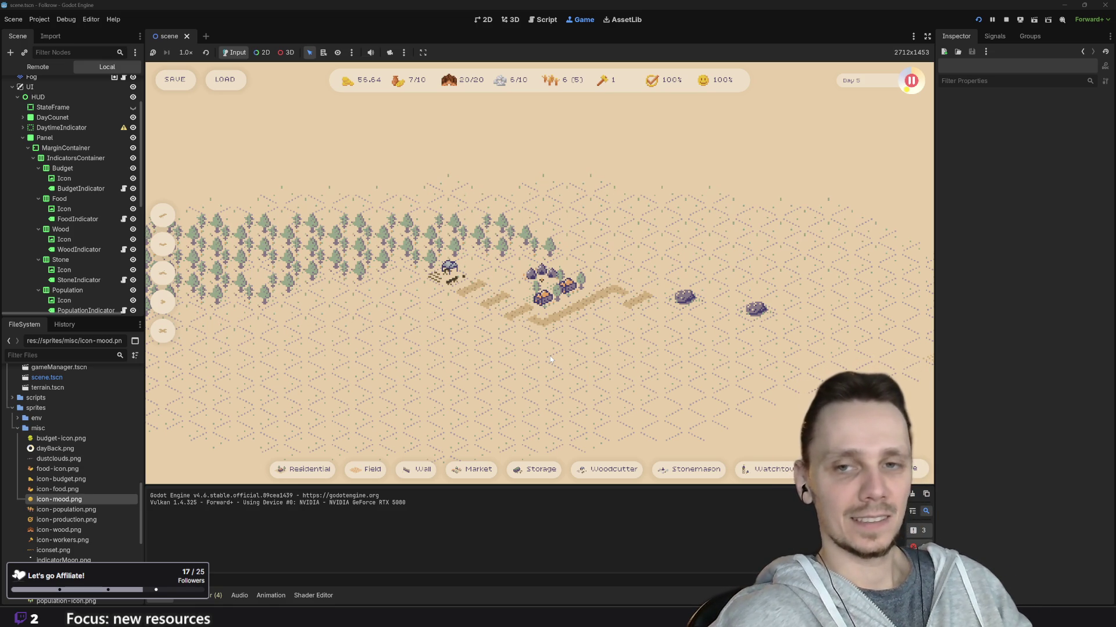
Unpause the game, let it run to day 6, then stop the playtest
key(space)
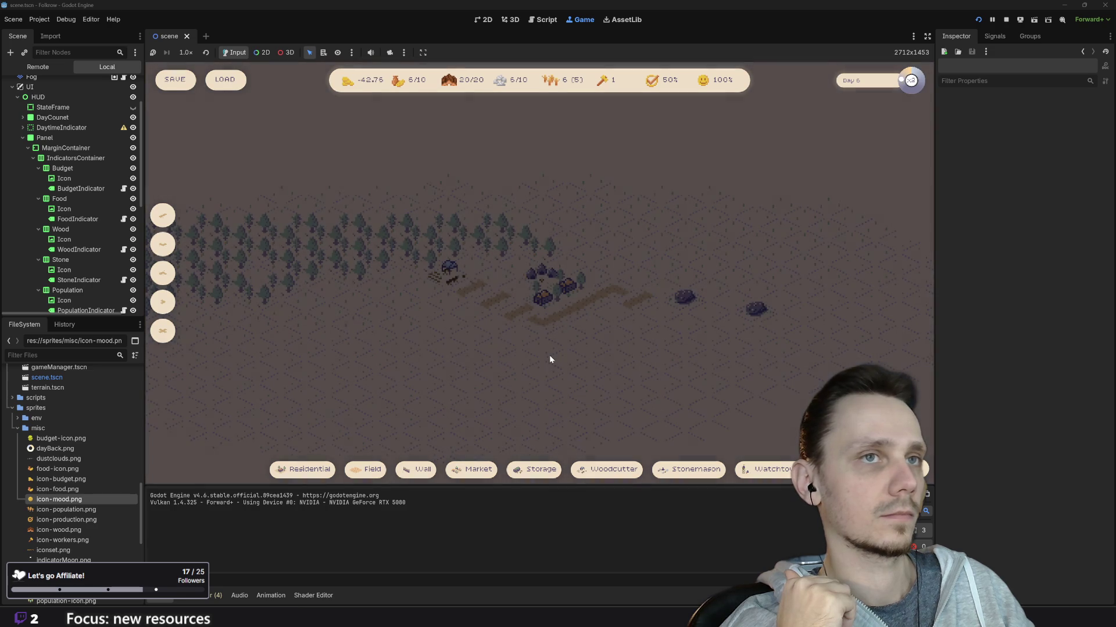
click(1007, 21)
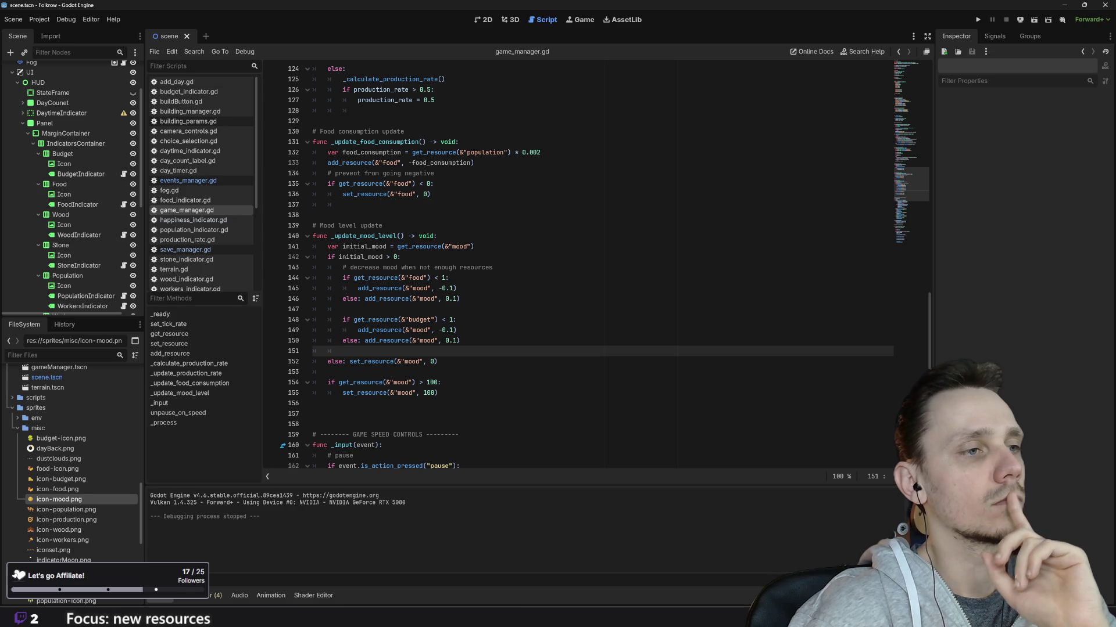
Comment out the mood > 100 check and its reset to 100 on lines 154–155, then run the project
click(438, 393)
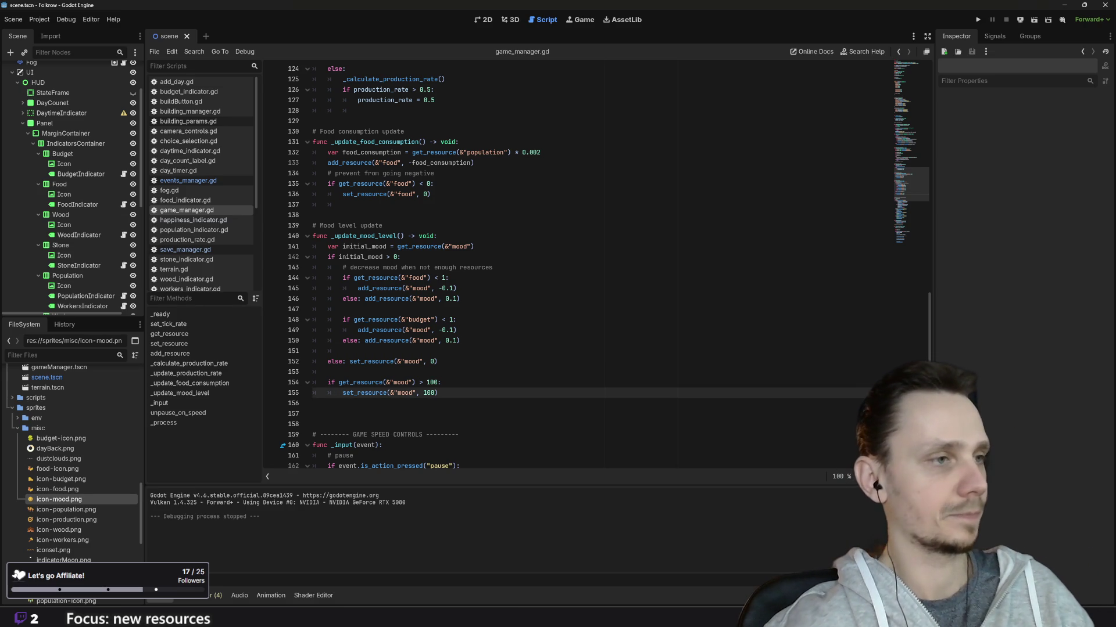
key(ctrl+k)
click(339, 383)
key(ctrl+k)
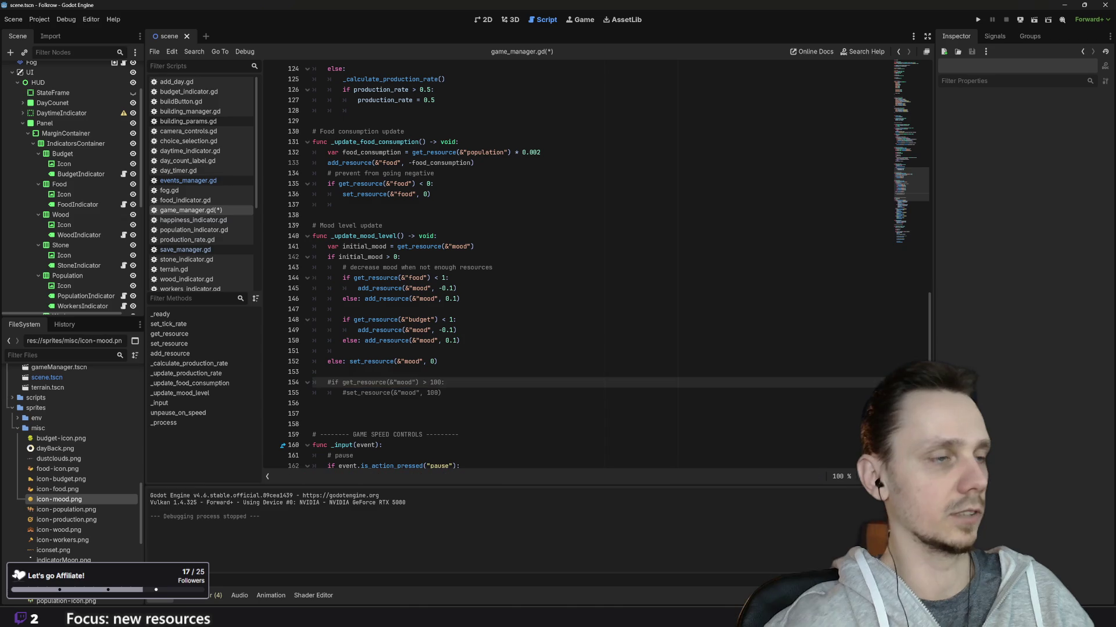
click(977, 19)
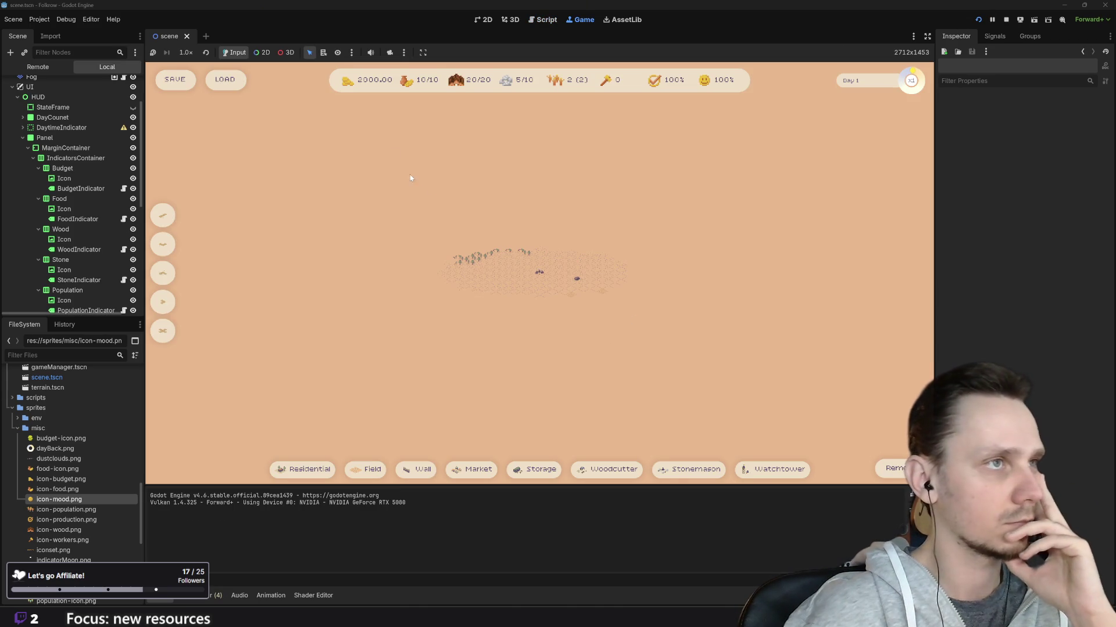
Load the saved city, demolish a building, and run briefly at x3 before returning to x1
click(222, 82)
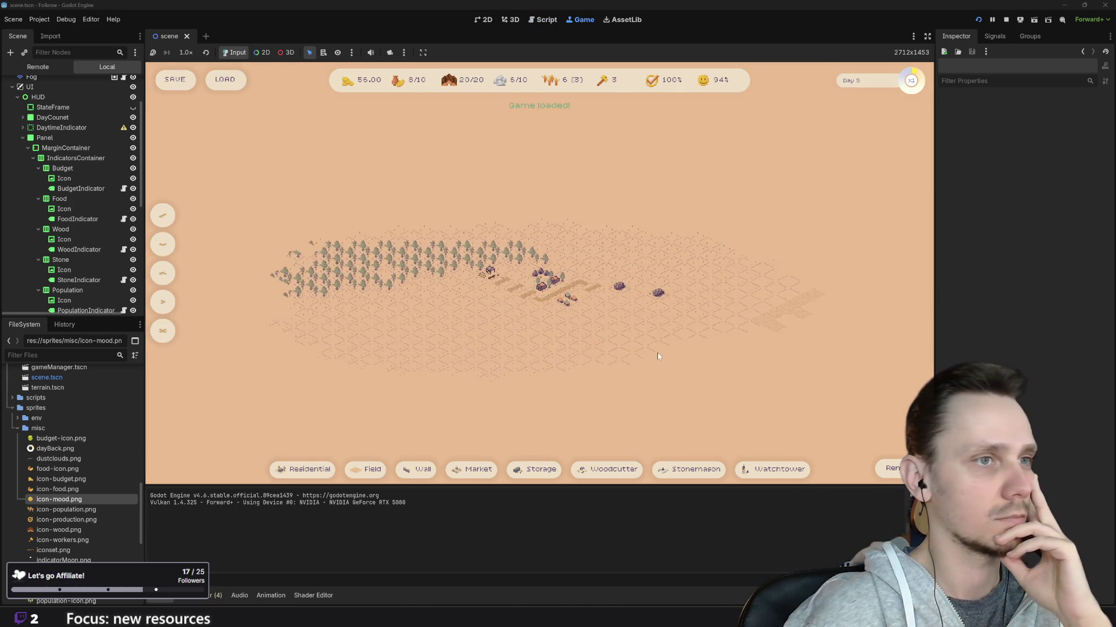
key(x)
click(566, 299)
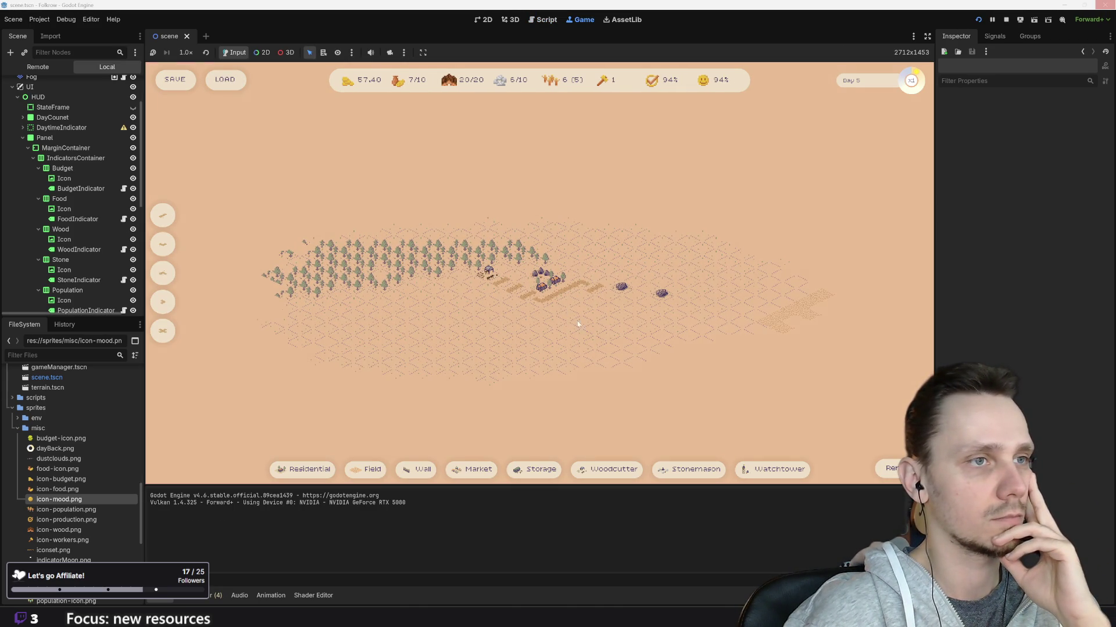
key(3)
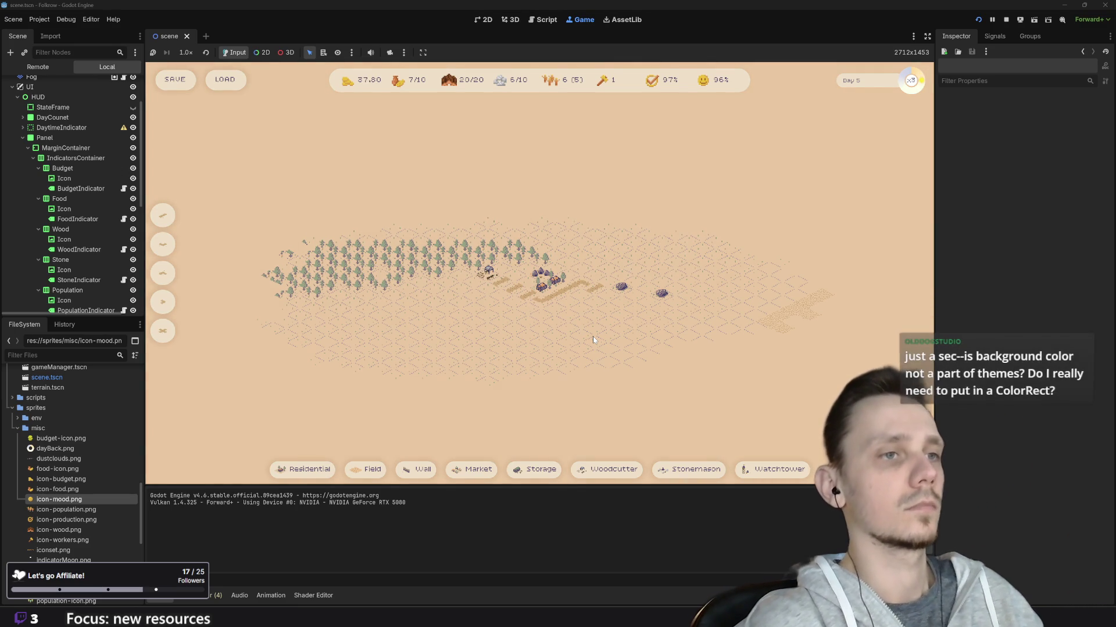
key(1)
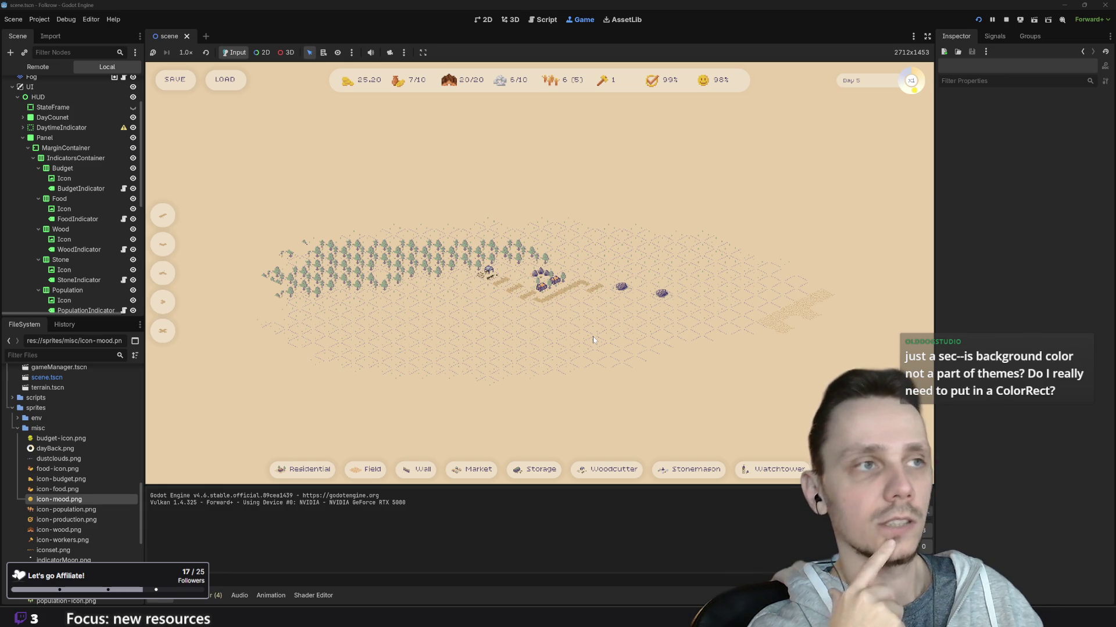
Pan and zoom around the city while mood climbs to 102%, then stop the game
scroll(546, 205, down, 3)
mouse_move(546, 205)
mouse_down()
mouse_move(619, 247)
mouse_move(625, 267)
mouse_up()
scroll(558, 349, up, 3)
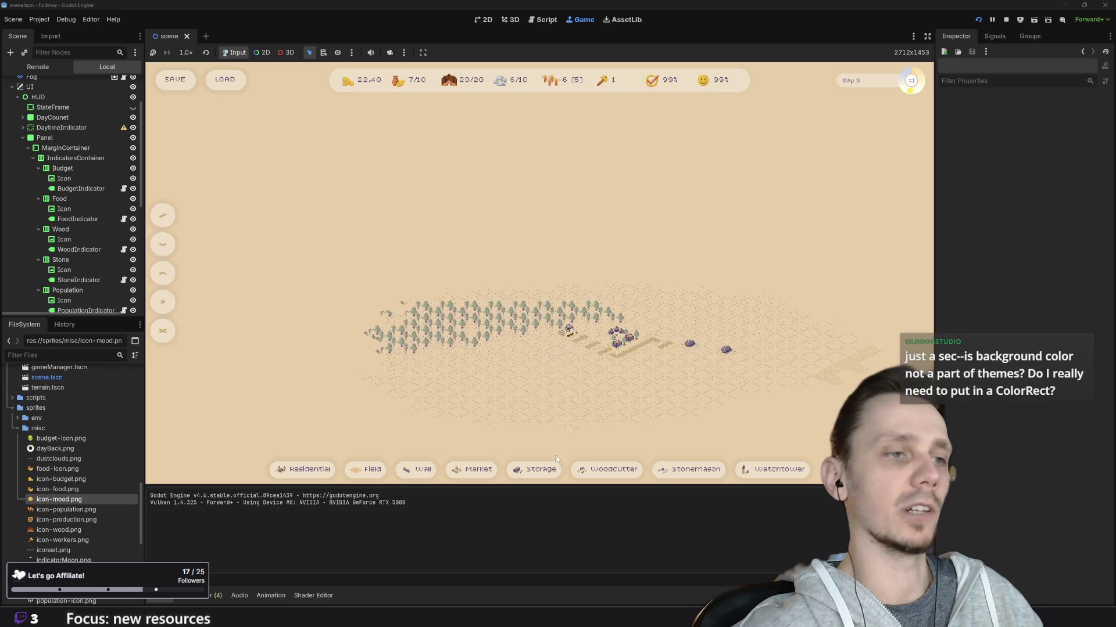
mouse_move(451, 468)
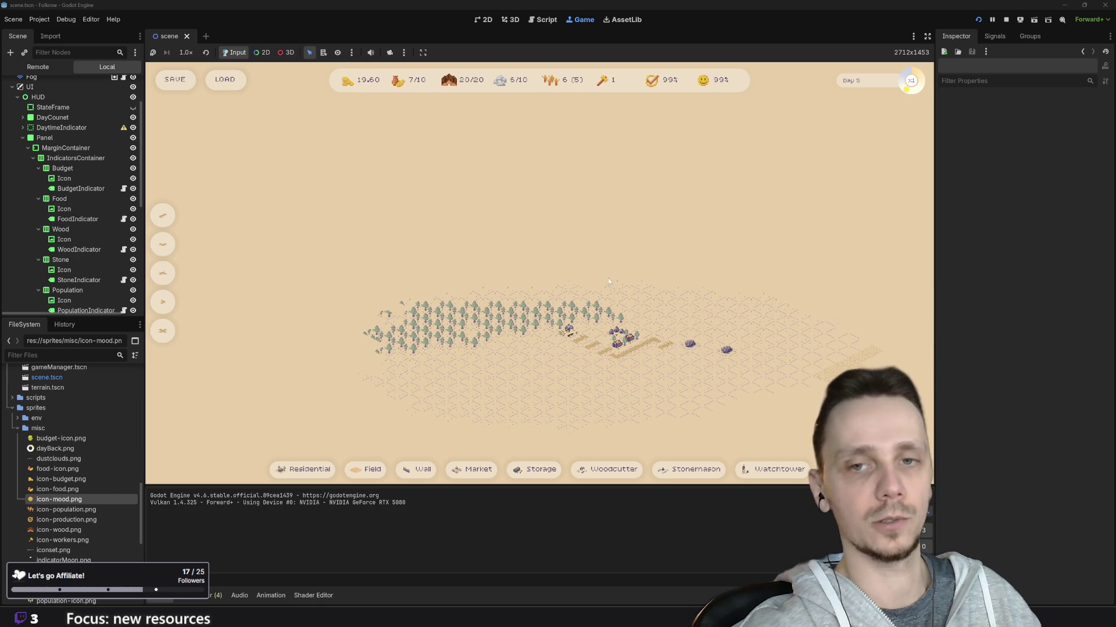
scroll(592, 287, up, 1)
scroll(567, 304, down, 4)
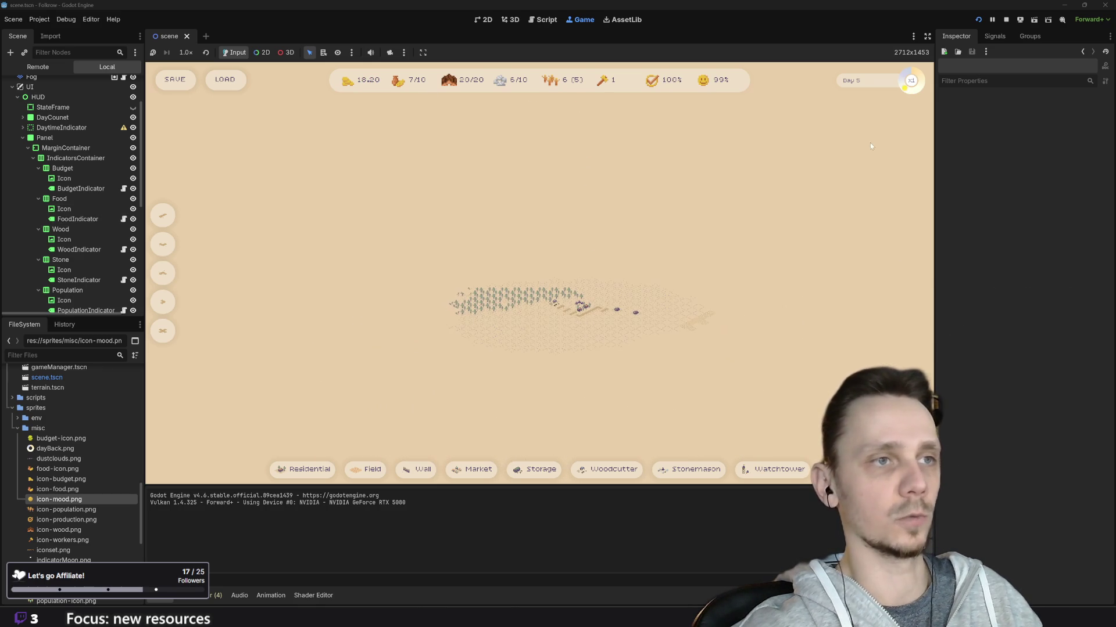
mouse_move(656, 280)
mouse_down()
mouse_move(364, 304)
mouse_move(455, 291)
mouse_up()
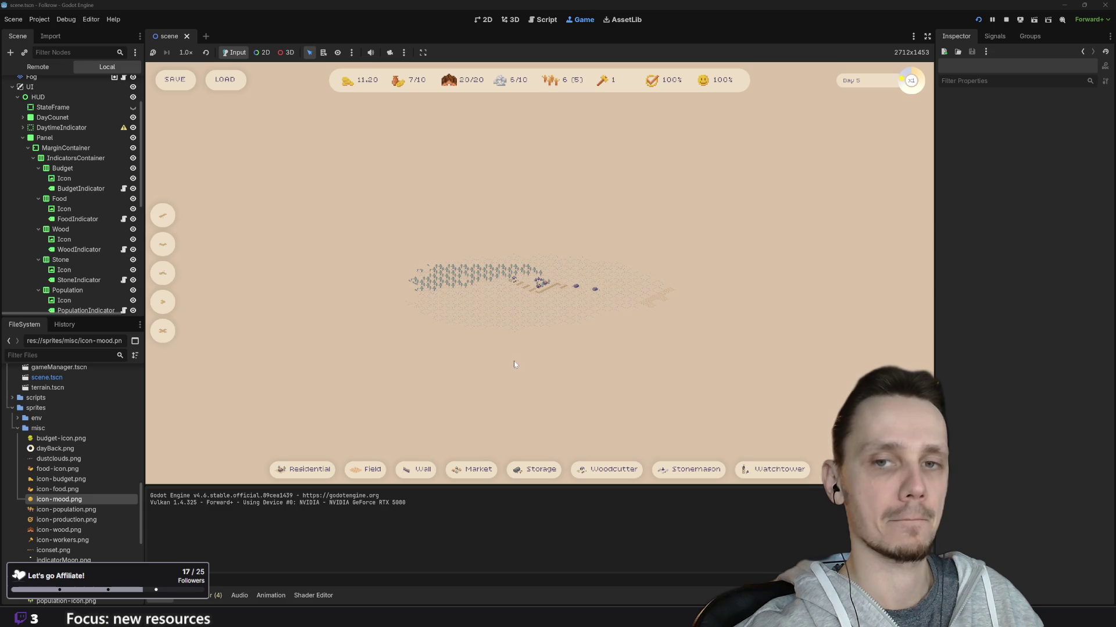
scroll(493, 269, up, 3)
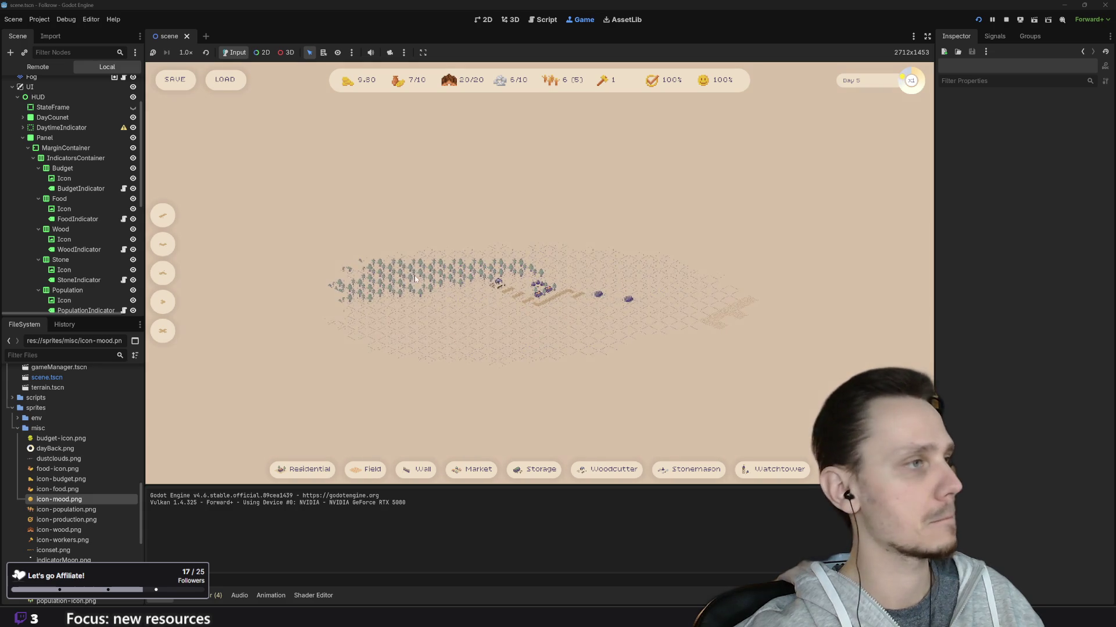
scroll(95, 203, down, 5)
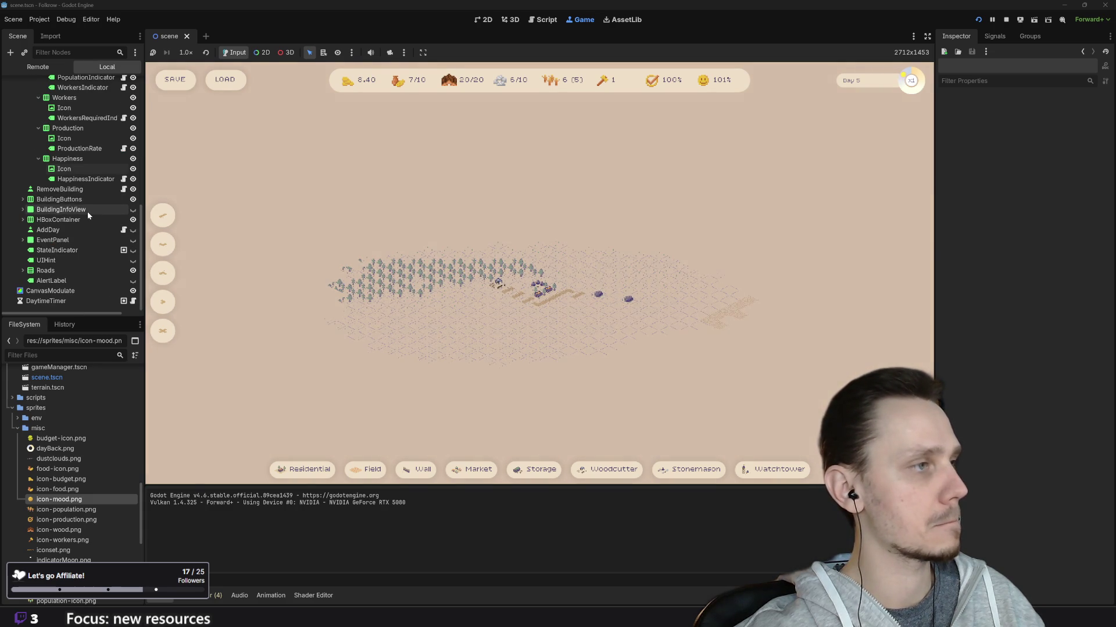
drag(508, 334, 548, 344)
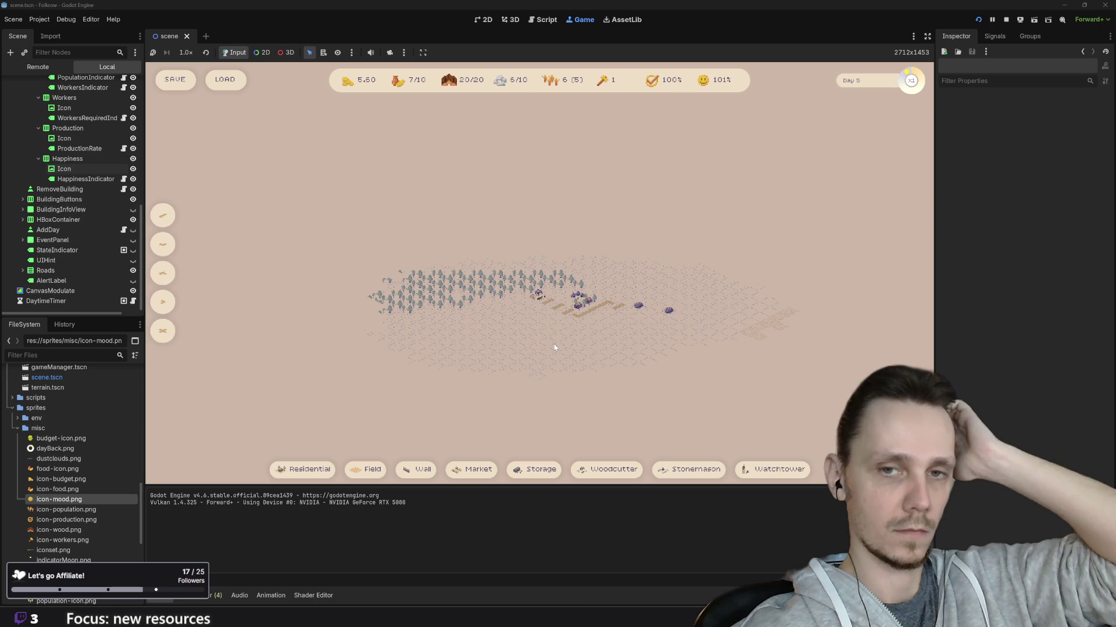
scroll(494, 322, up, 1)
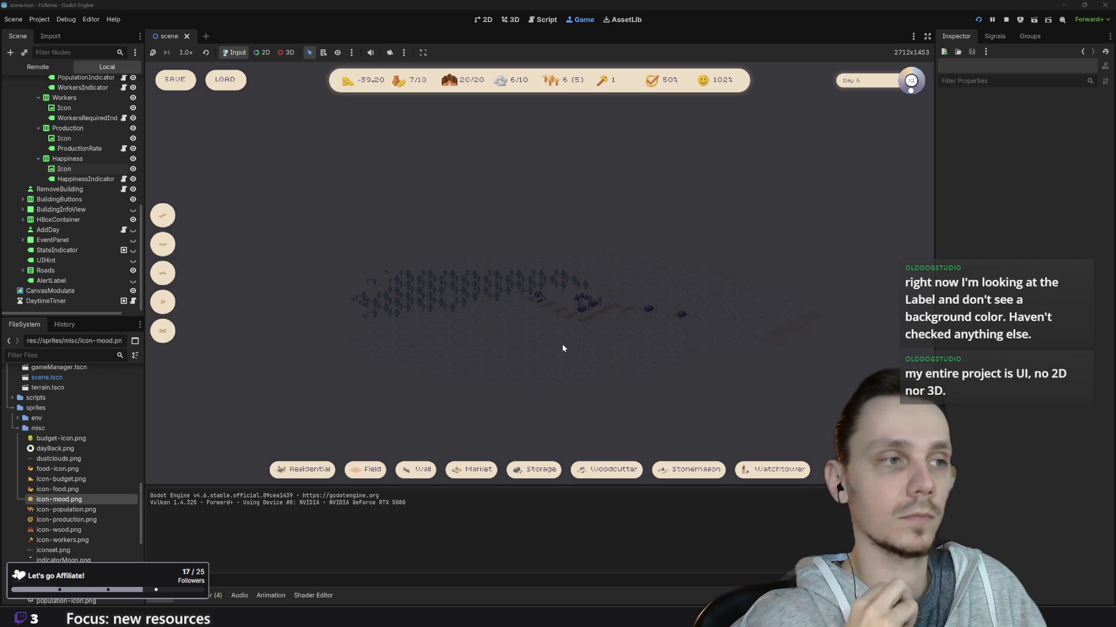
scroll(563, 348, up, 2)
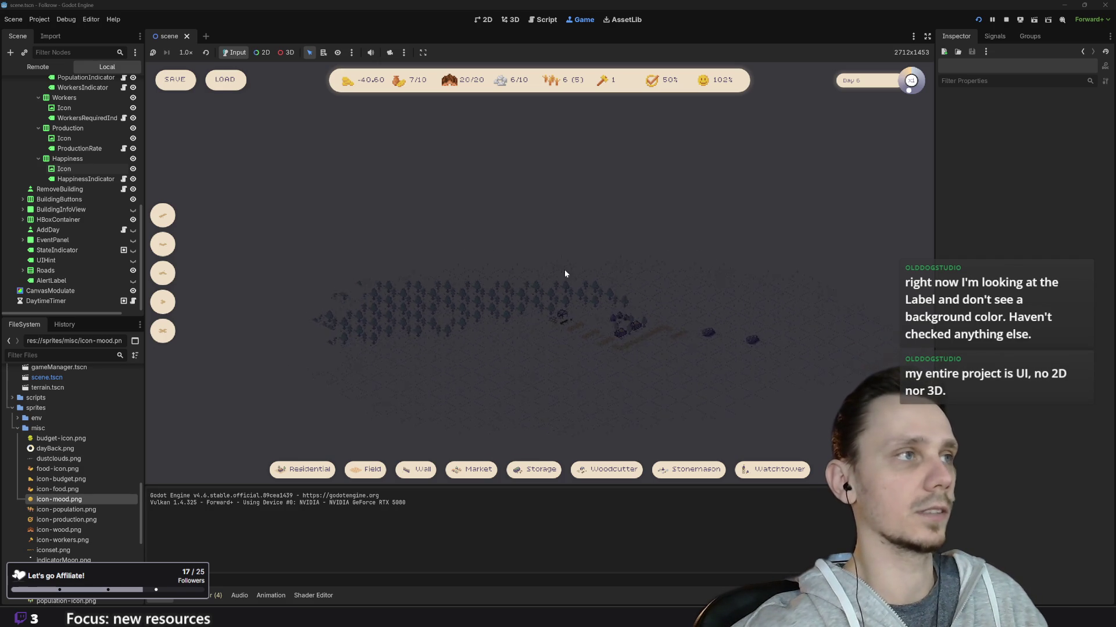
key(x)
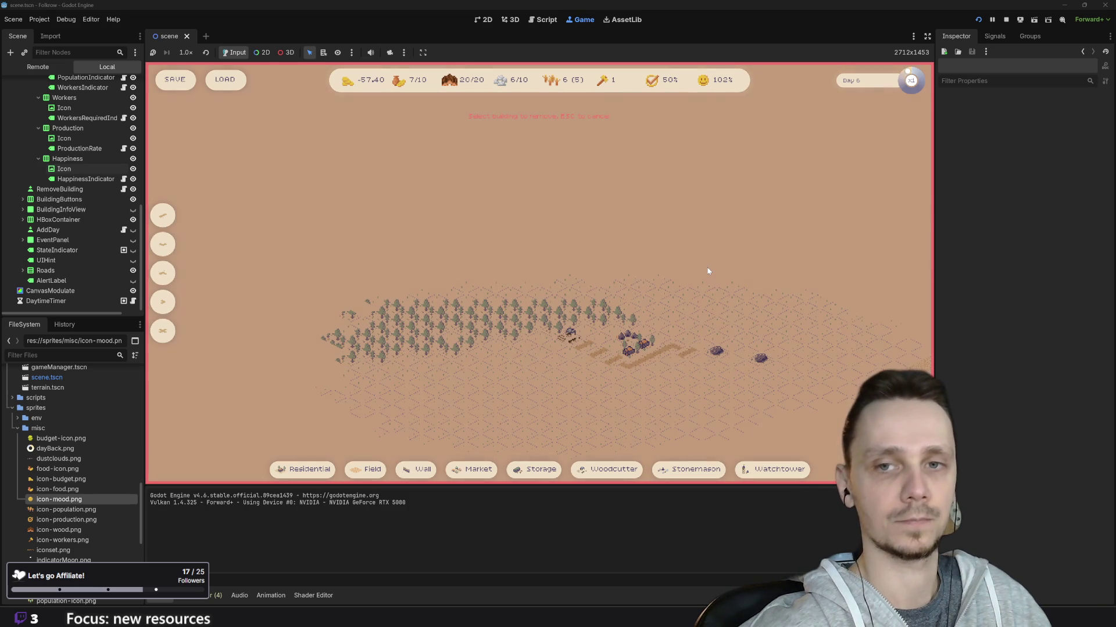
key(Escape)
mouse_move(727, 301)
mouse_down()
mouse_move(675, 243)
mouse_move(684, 258)
mouse_up()
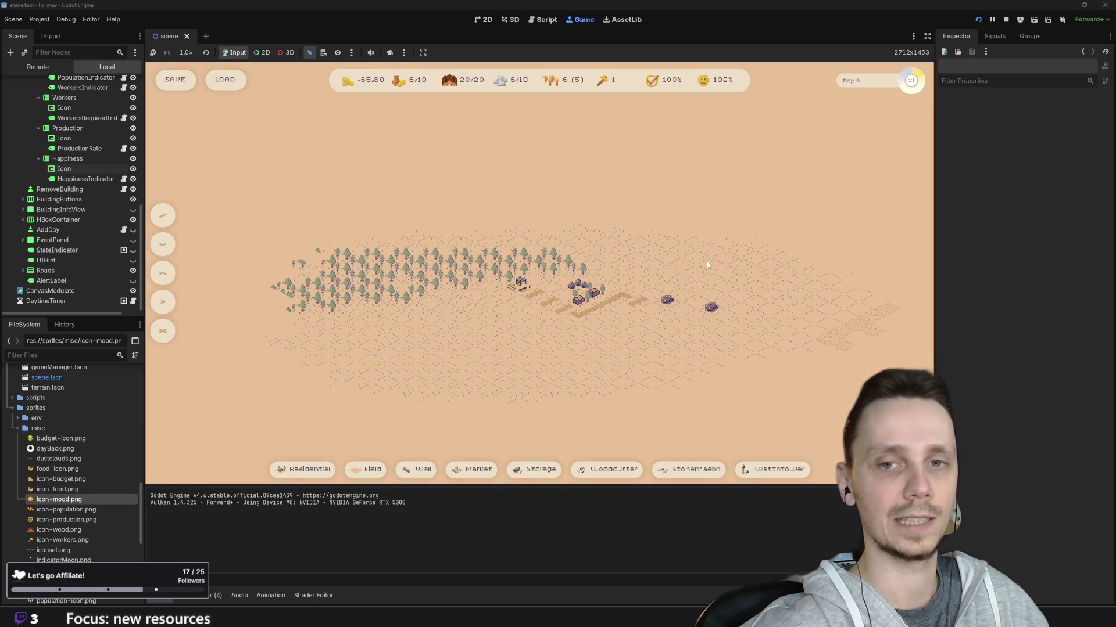
scroll(707, 265, up, 3)
scroll(712, 264, down, 3)
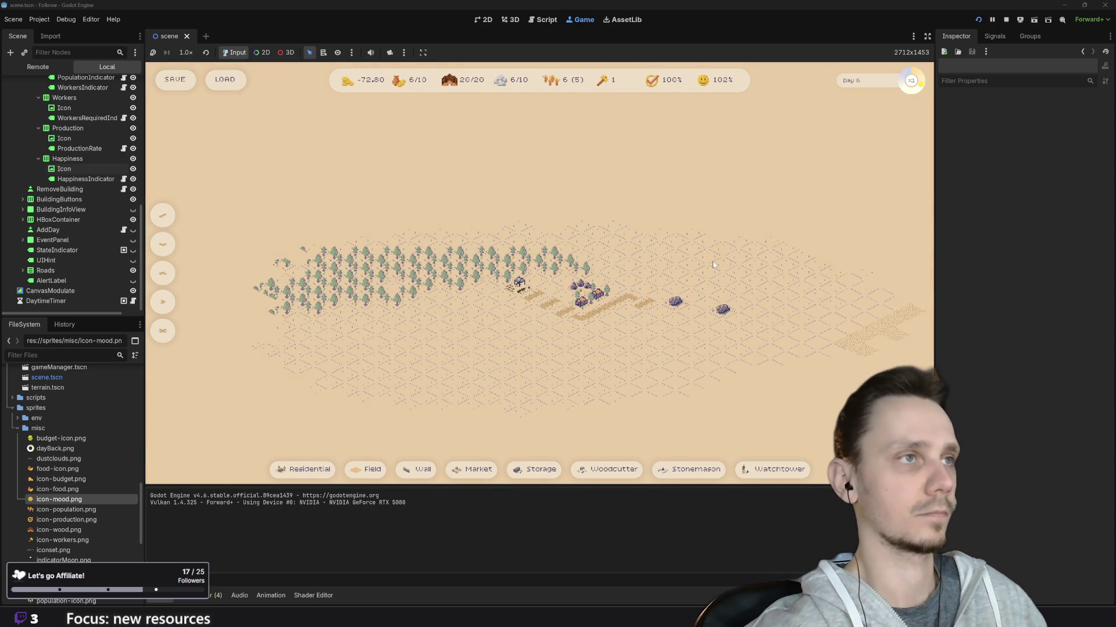
click(1006, 21)
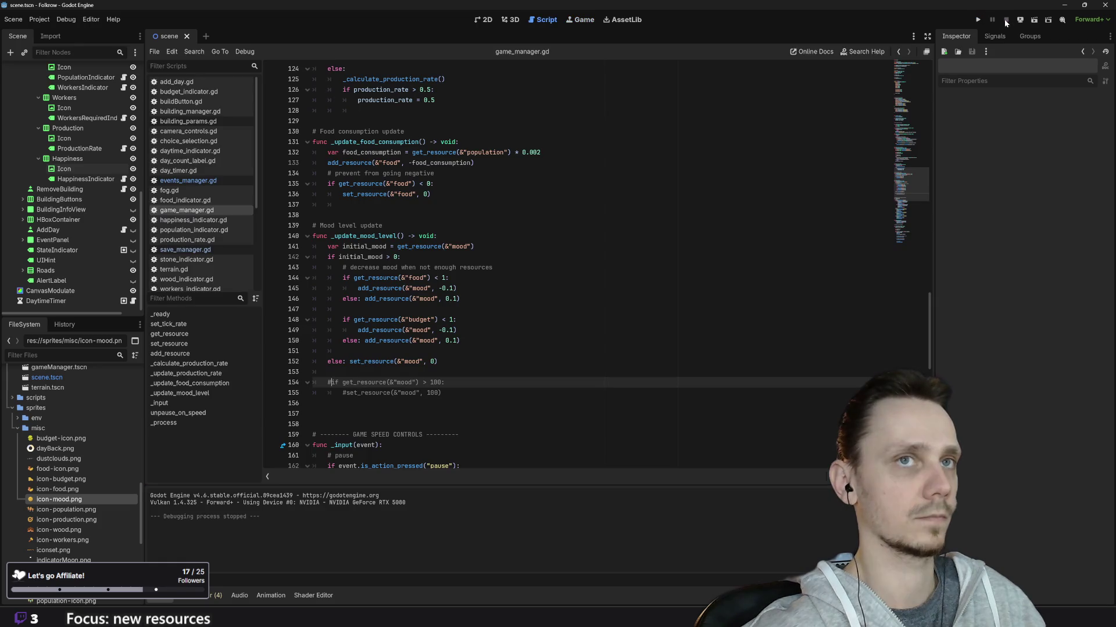
Insert an 'if initial_mood < 100:' check below the initial_mood line
click(327, 372)
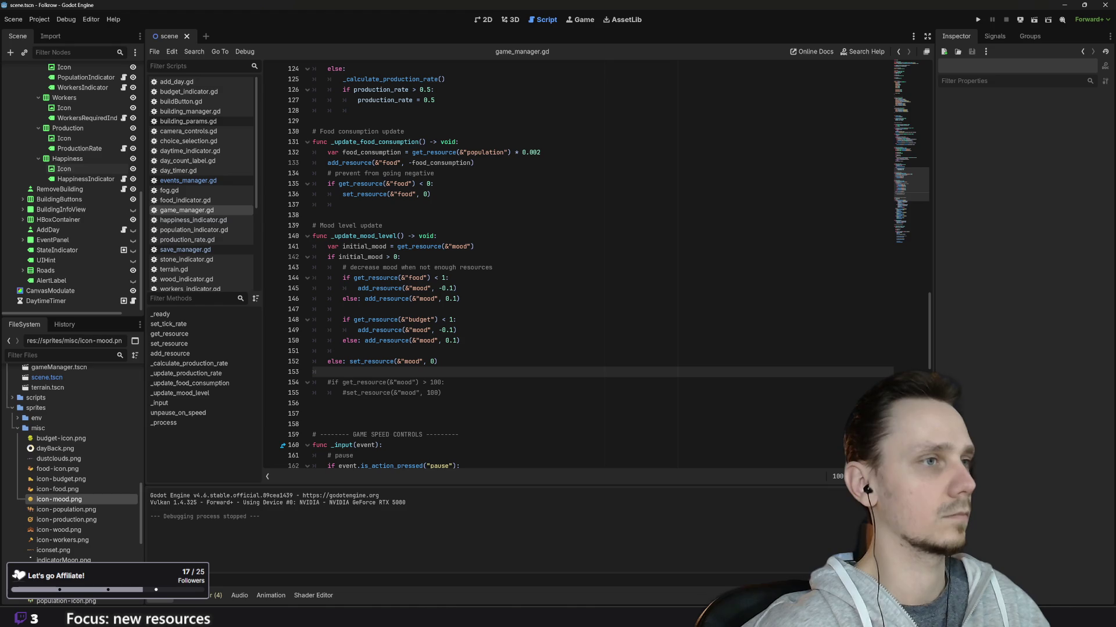
click(476, 246)
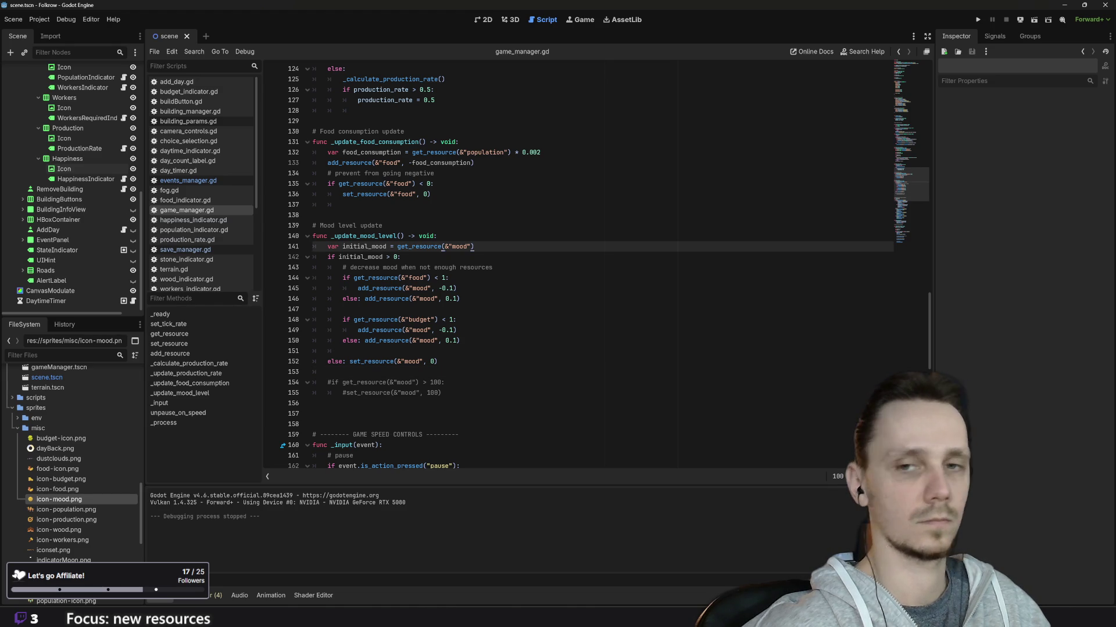
key(Return)
text(if)
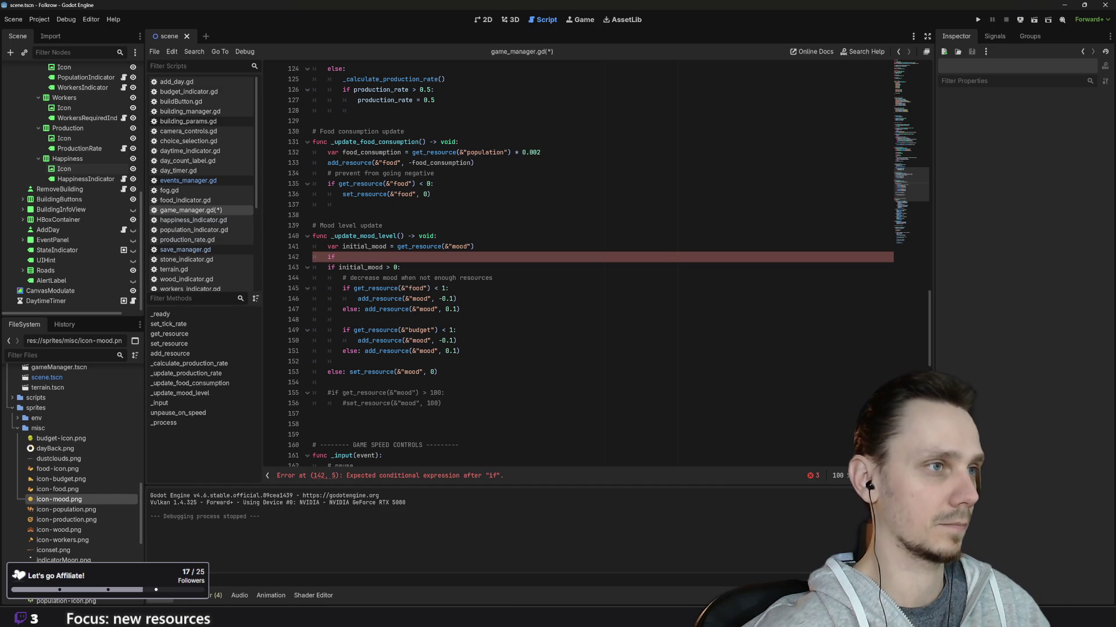
text( ini)
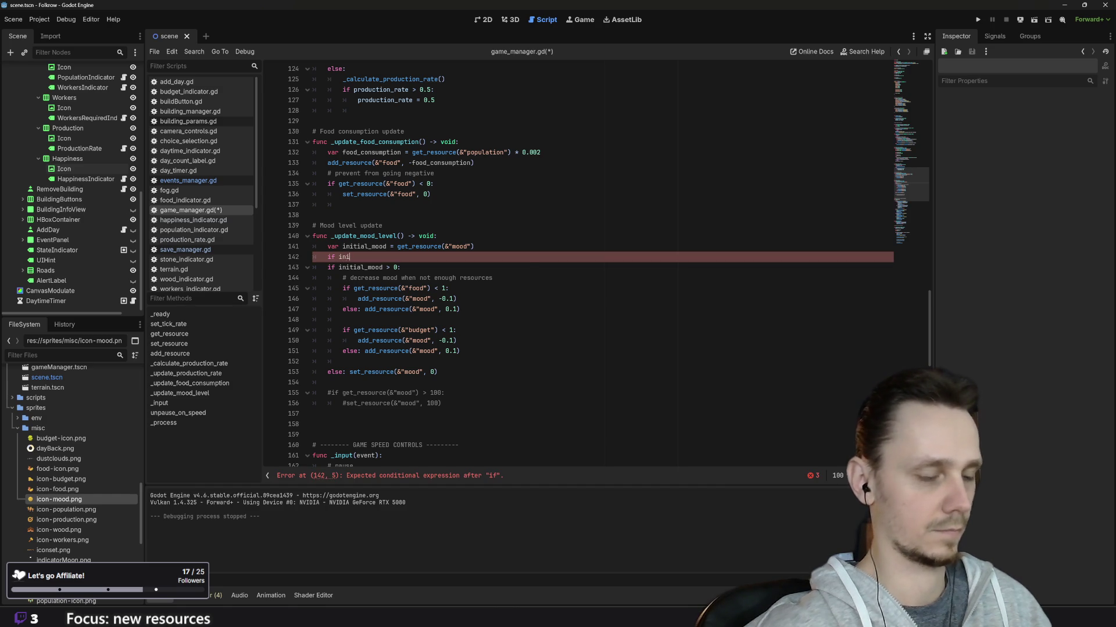
key(Return)
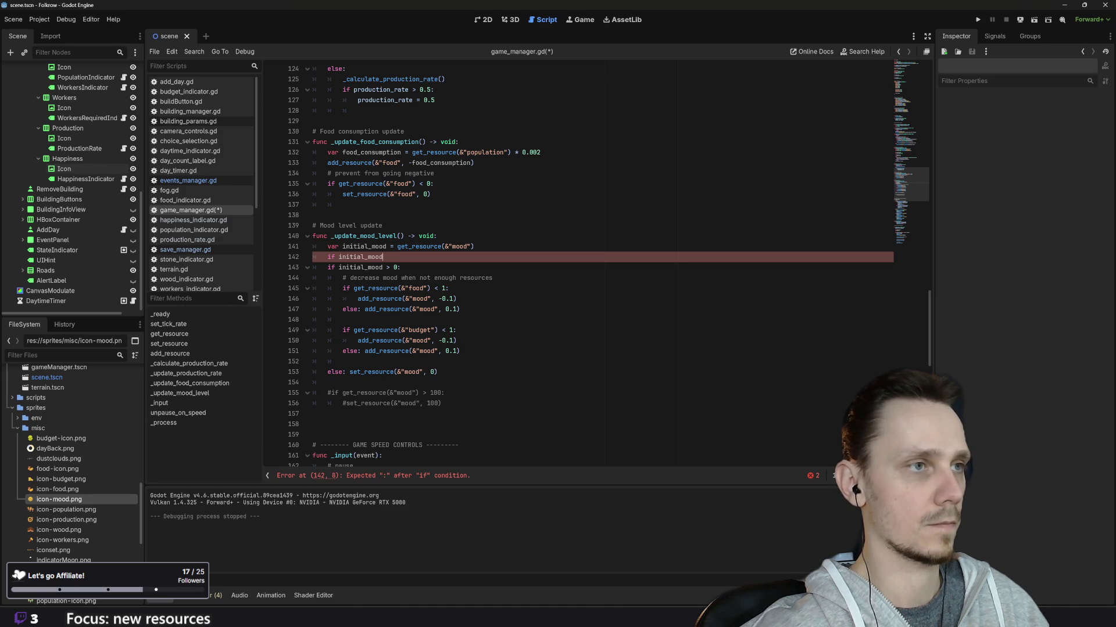
text(< 100)
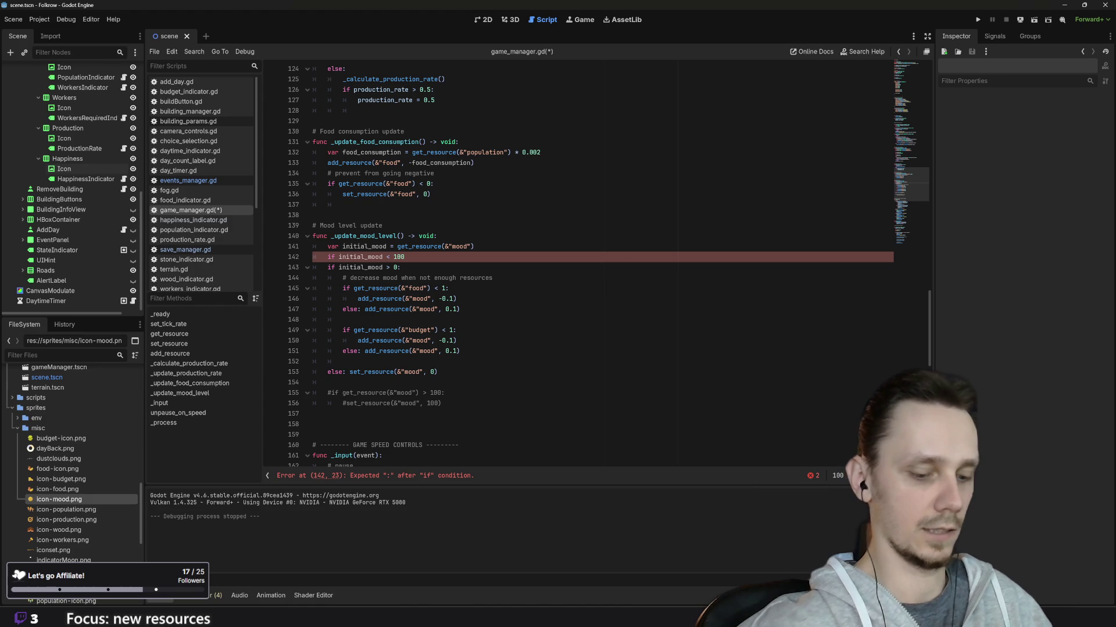
text(:)
Indent the mood-update lines under the new check and add an else: after the block
click(329, 268)
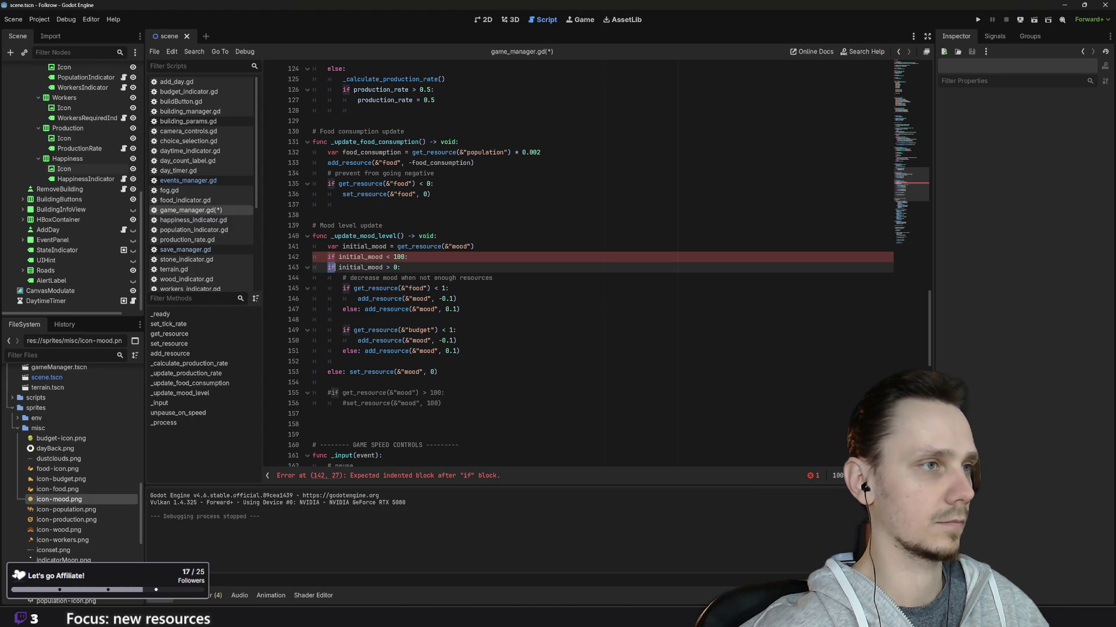
drag(314, 382, 314, 273)
key(Tab)
click(327, 382)
text(else:)
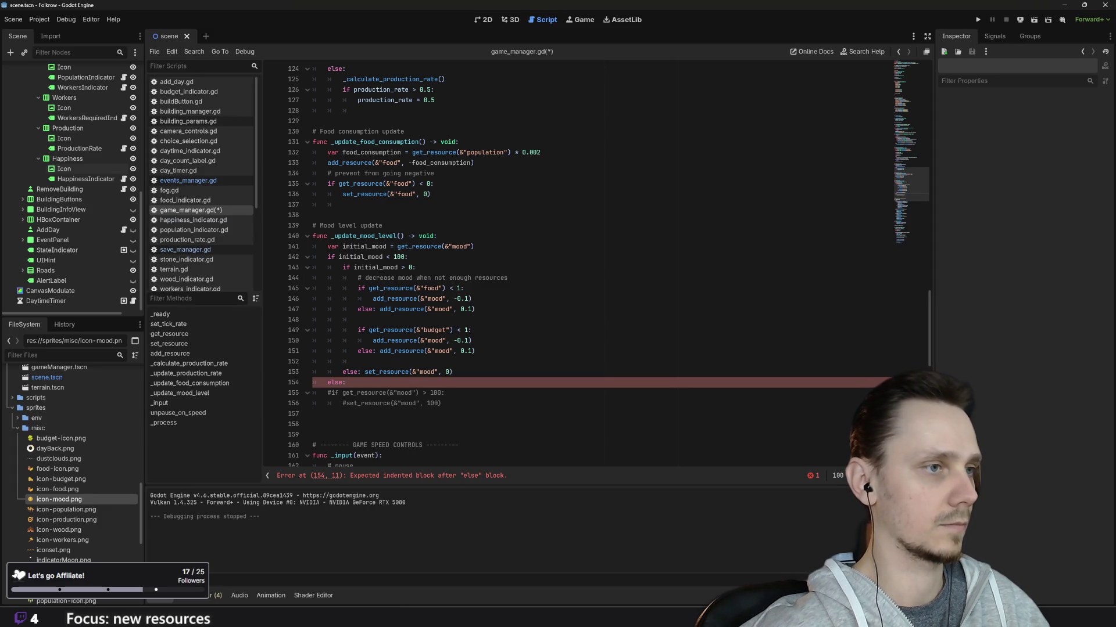
Move the mood reset to 100 into the else branch and delete the commented-out mood lines
drag(346, 403, 442, 403)
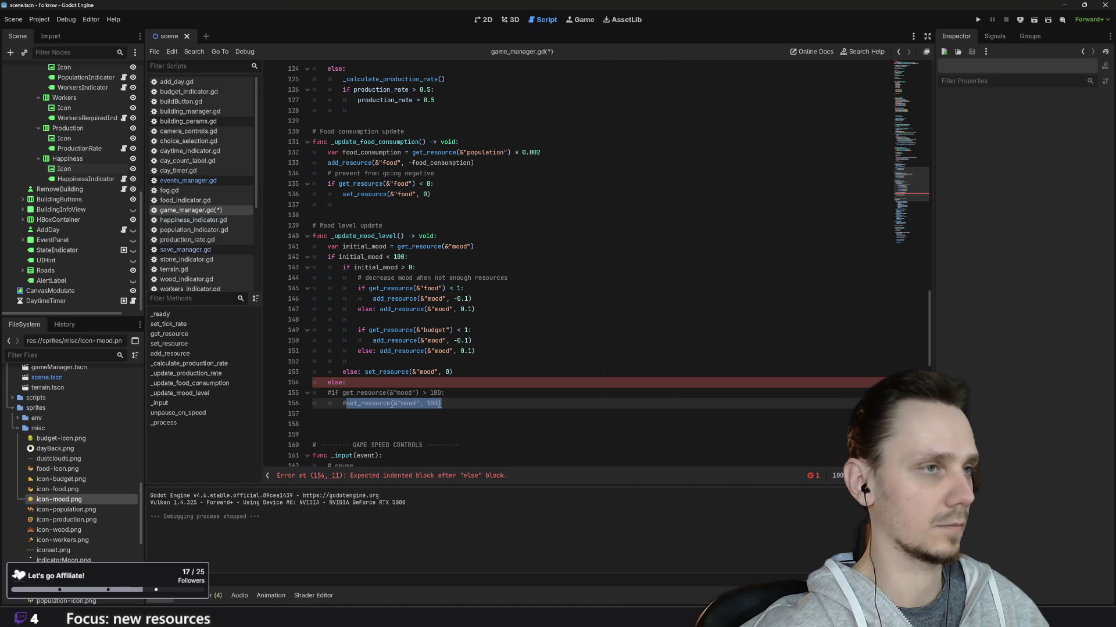
key(ctrl+c)
click(395, 383)
key(ctrl+v)
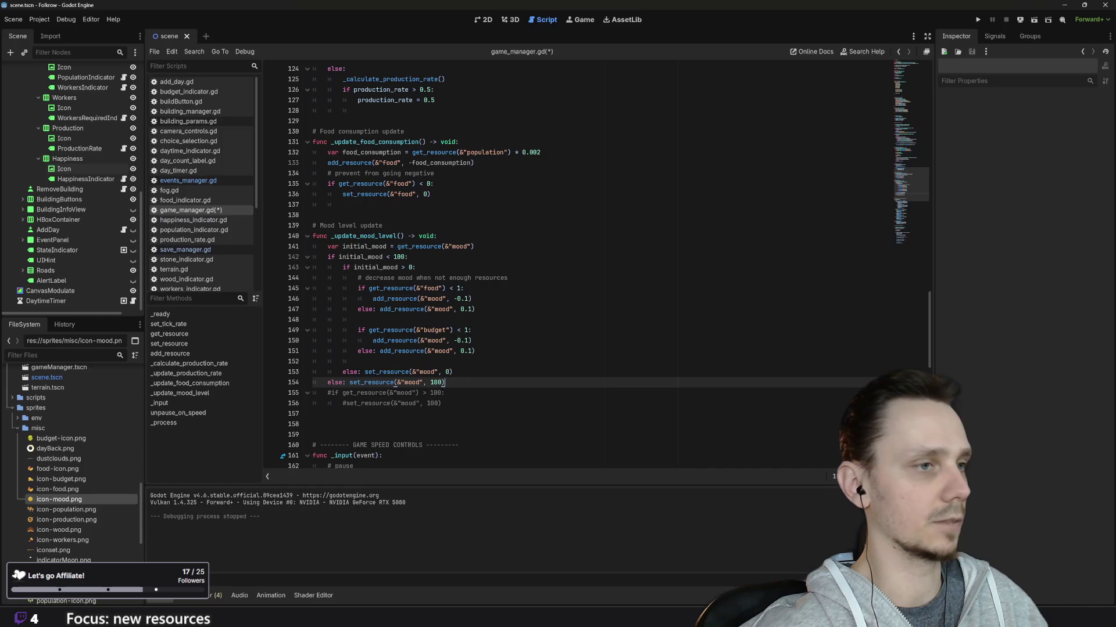
drag(441, 403, 314, 392)
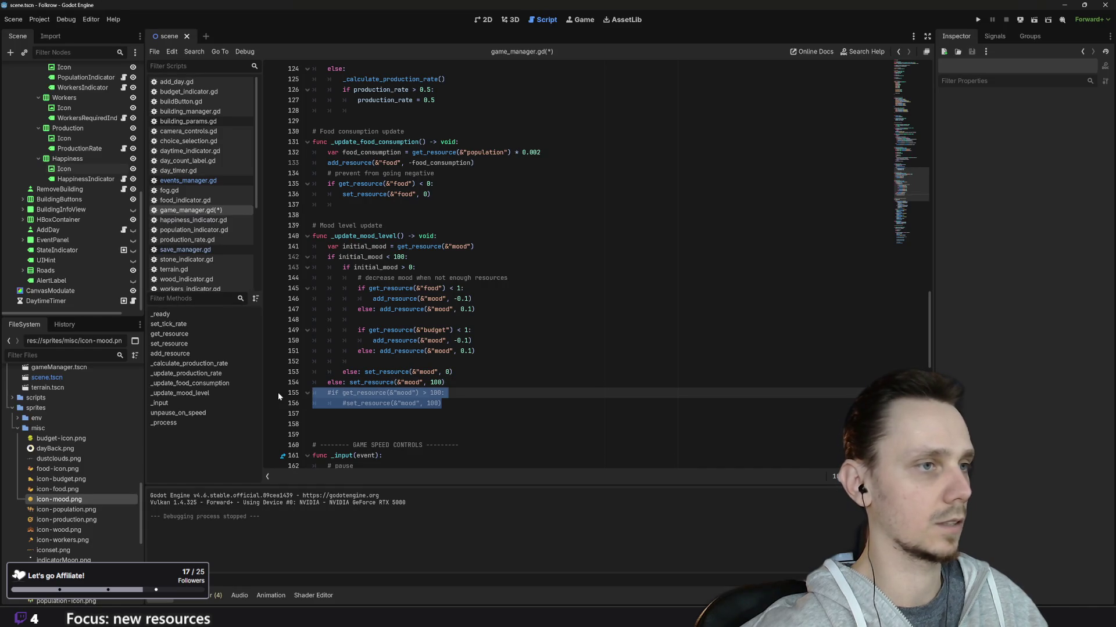
key(BackSpace)
key(BackSpace)
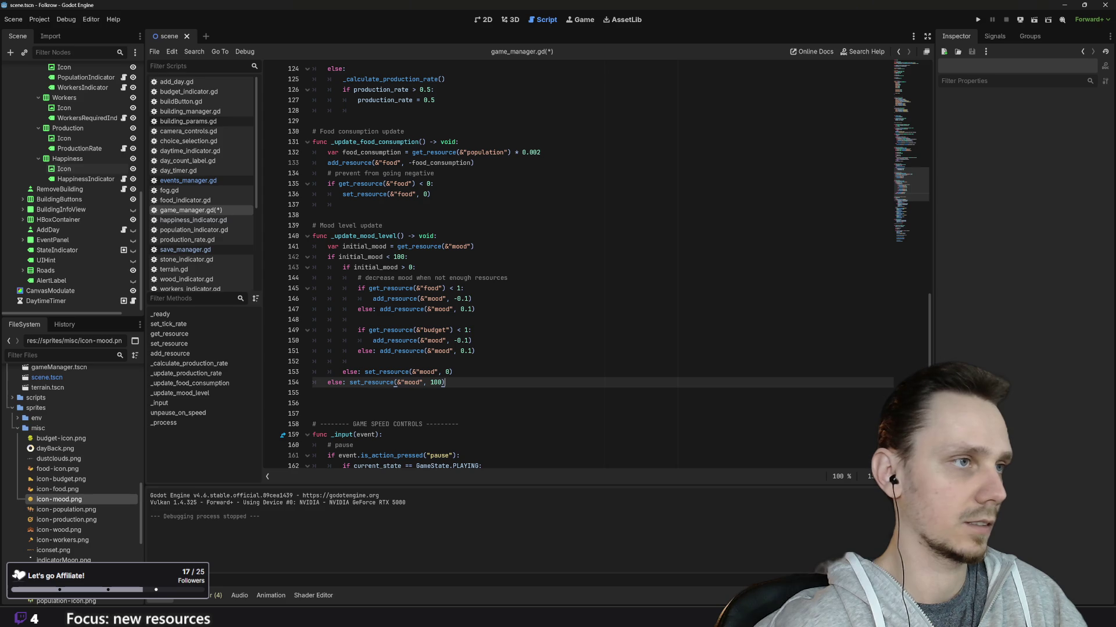
Change the mood condition on line 142 from < to <=
click(385, 256)
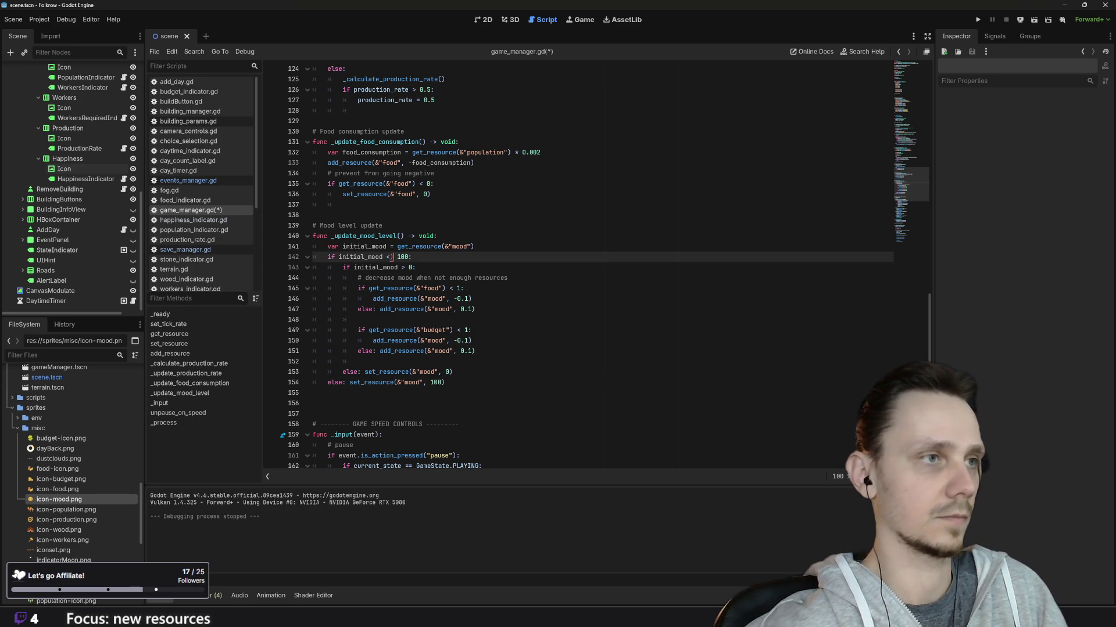
text(_)
key(BackSpace)
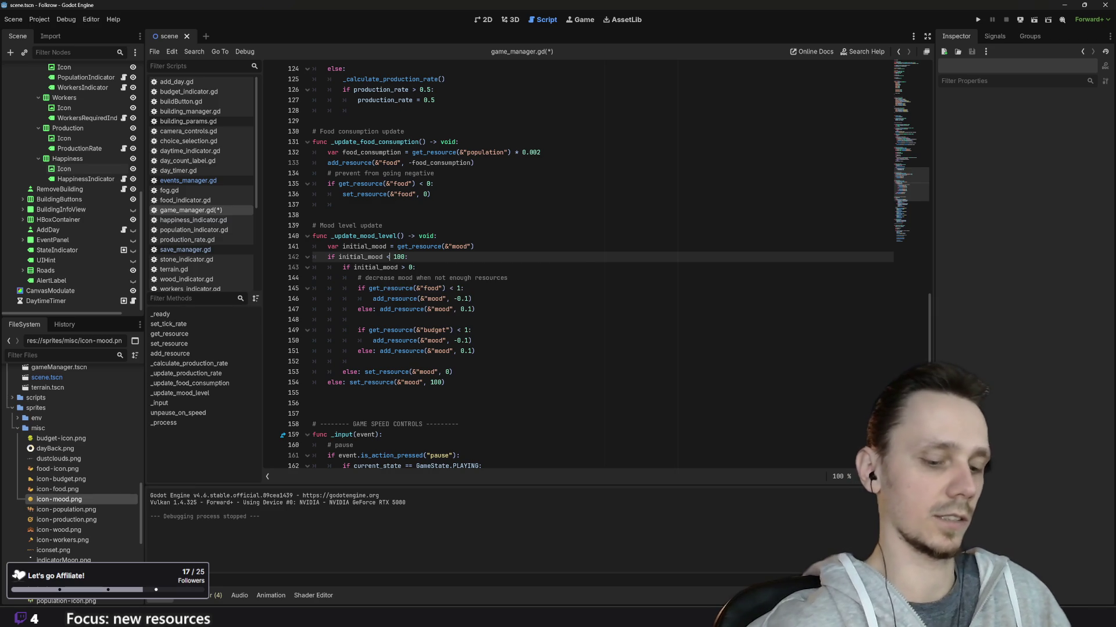
text(=)
key(Escape)
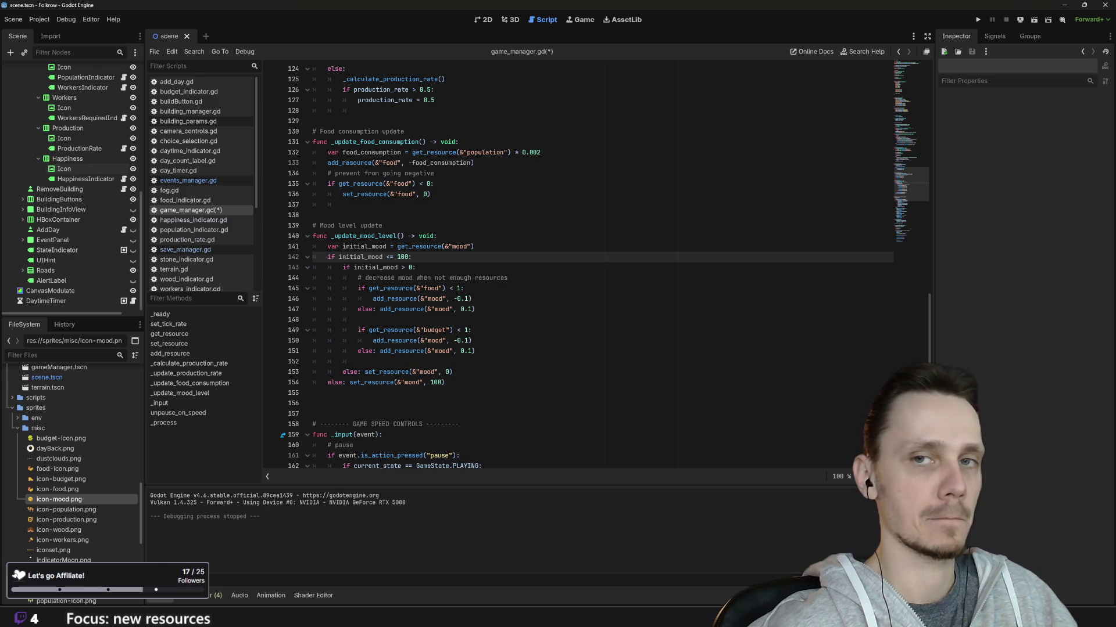
mouse_move(654, 625)
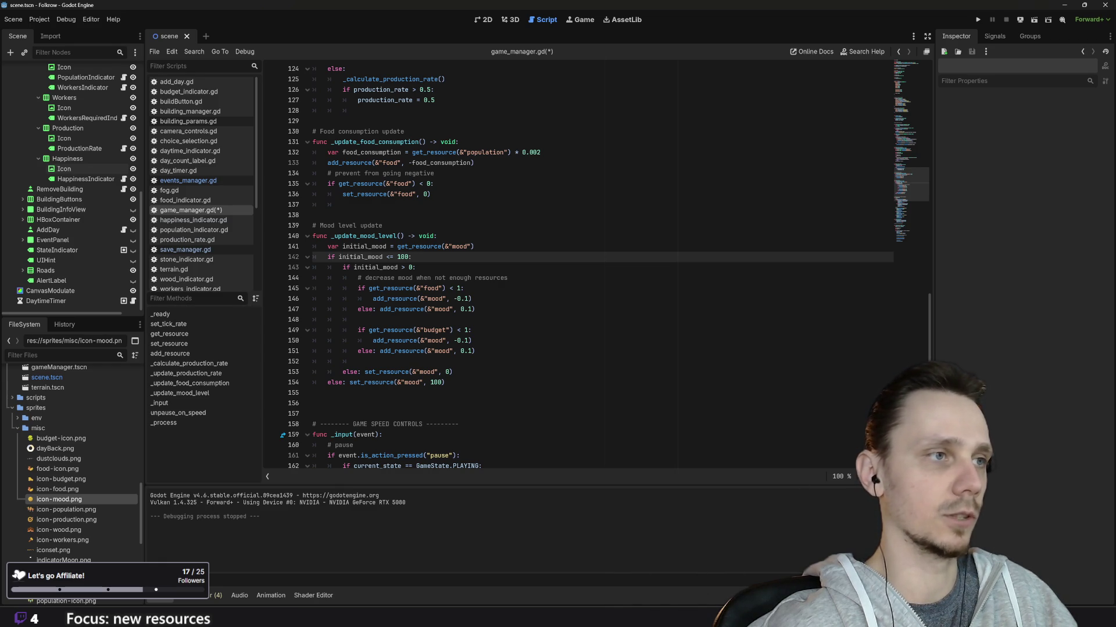
click(445, 383)
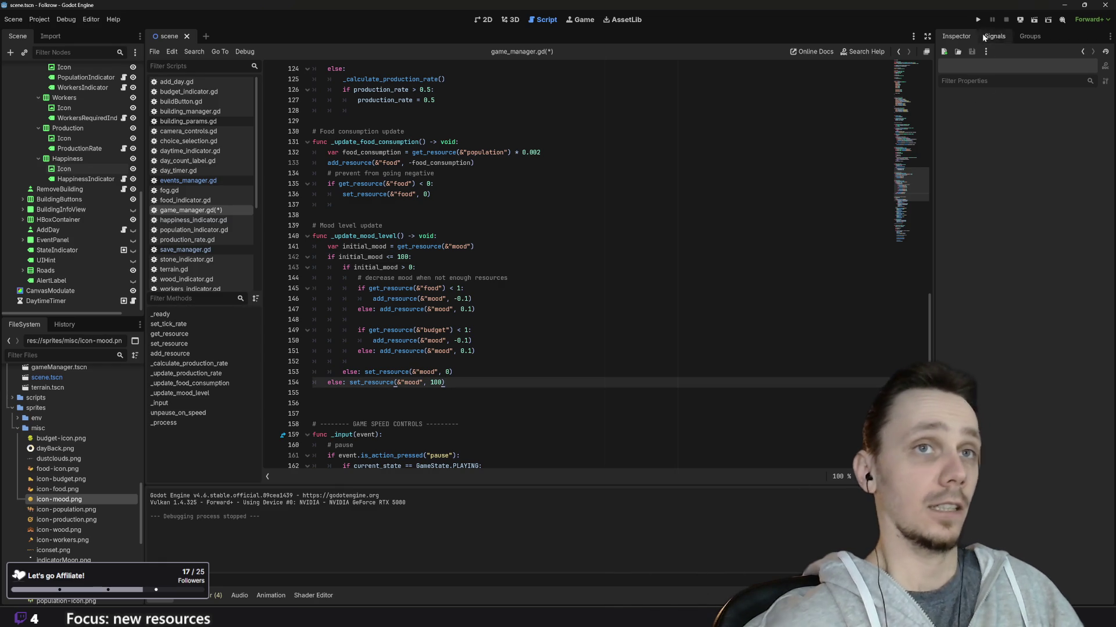
Run with F5, load the saved city, demolish the building beside the central road, then stop the game
key(F5)
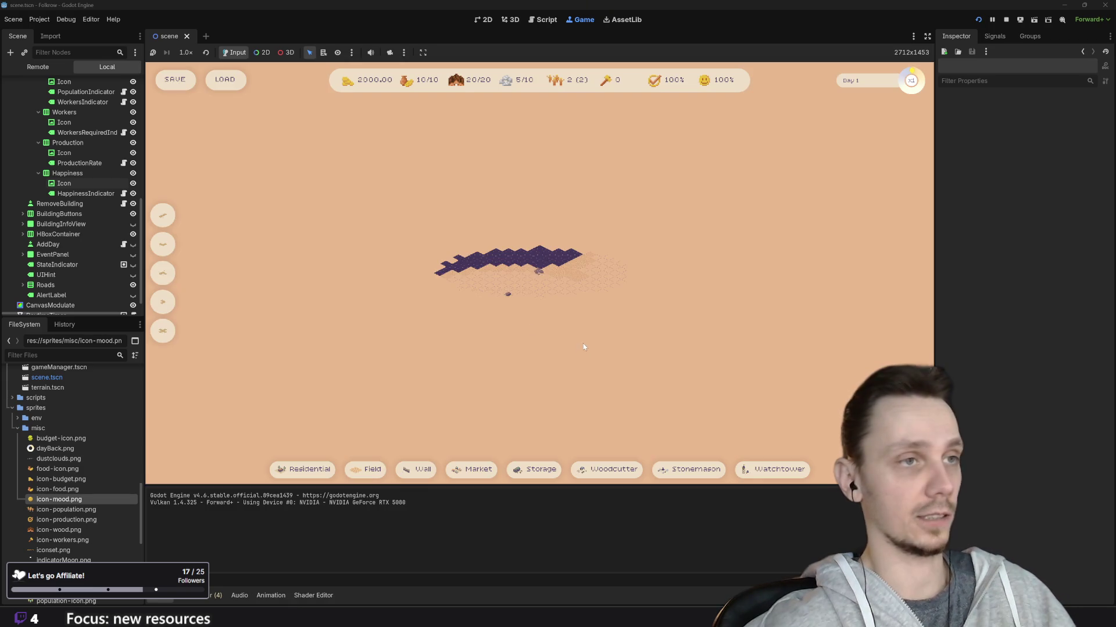
drag(579, 348, 571, 358)
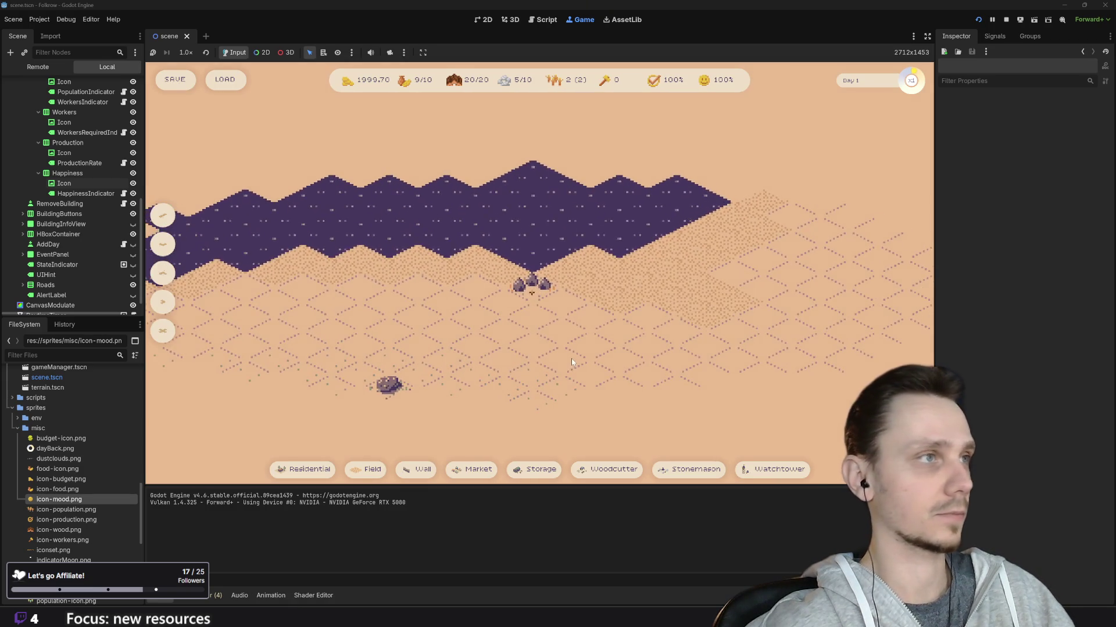
click(236, 85)
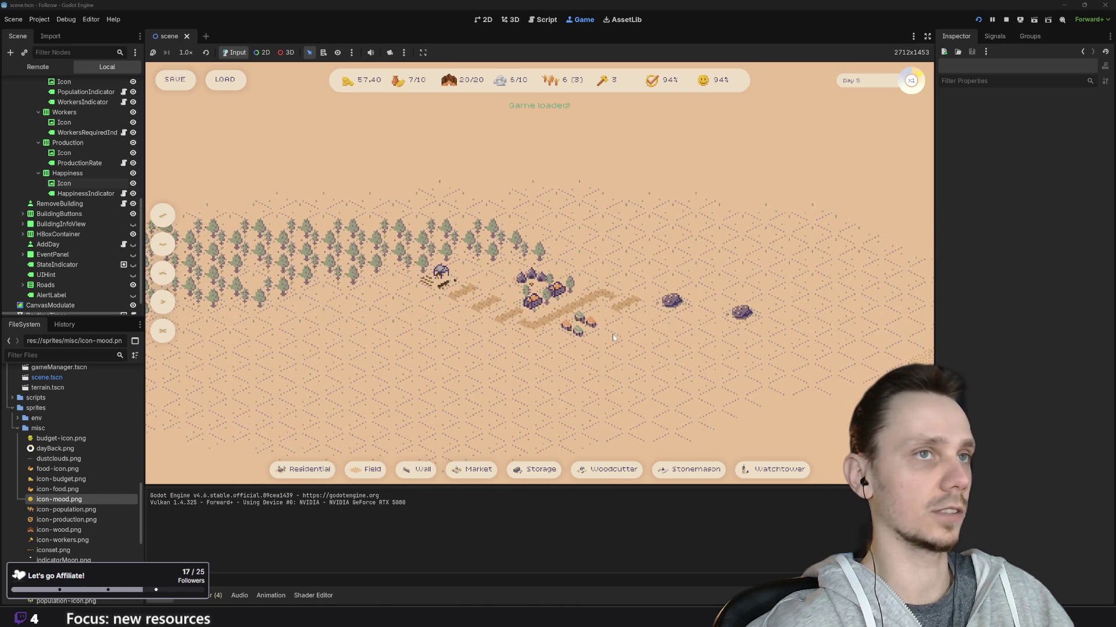
key(x)
click(578, 324)
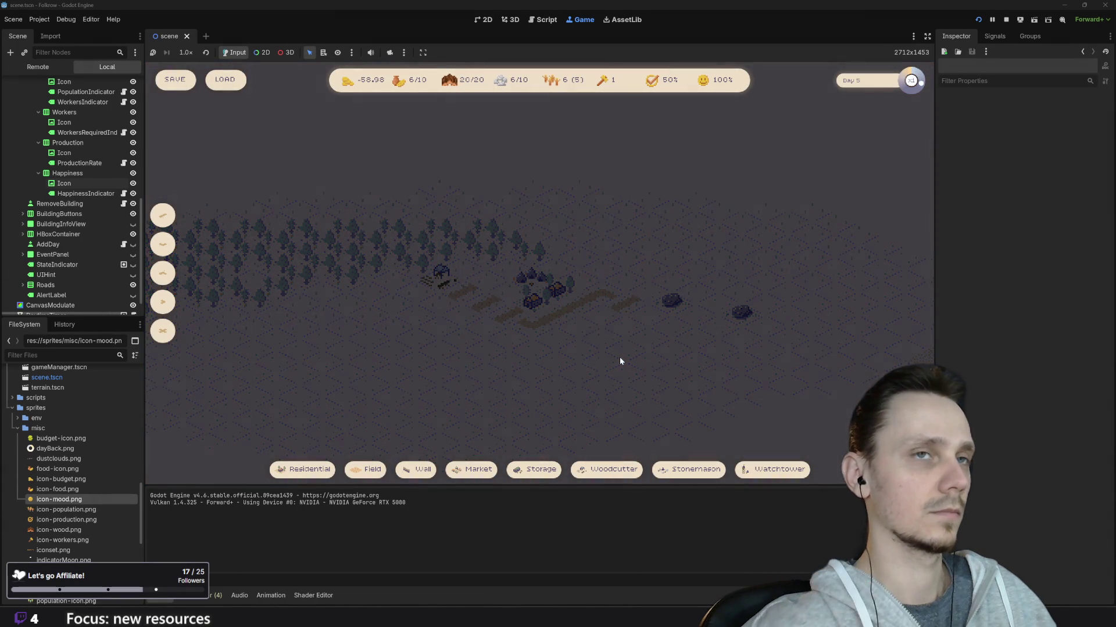
click(1007, 20)
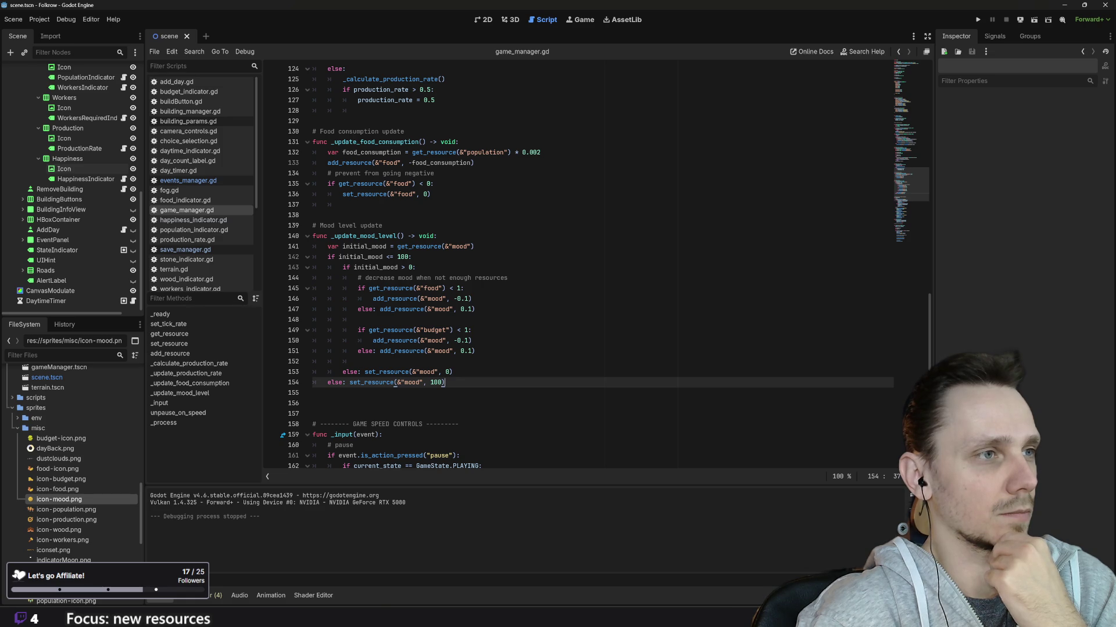
Delete the mood <= 100 condition and its else branch that resets mood to 100
click(411, 257)
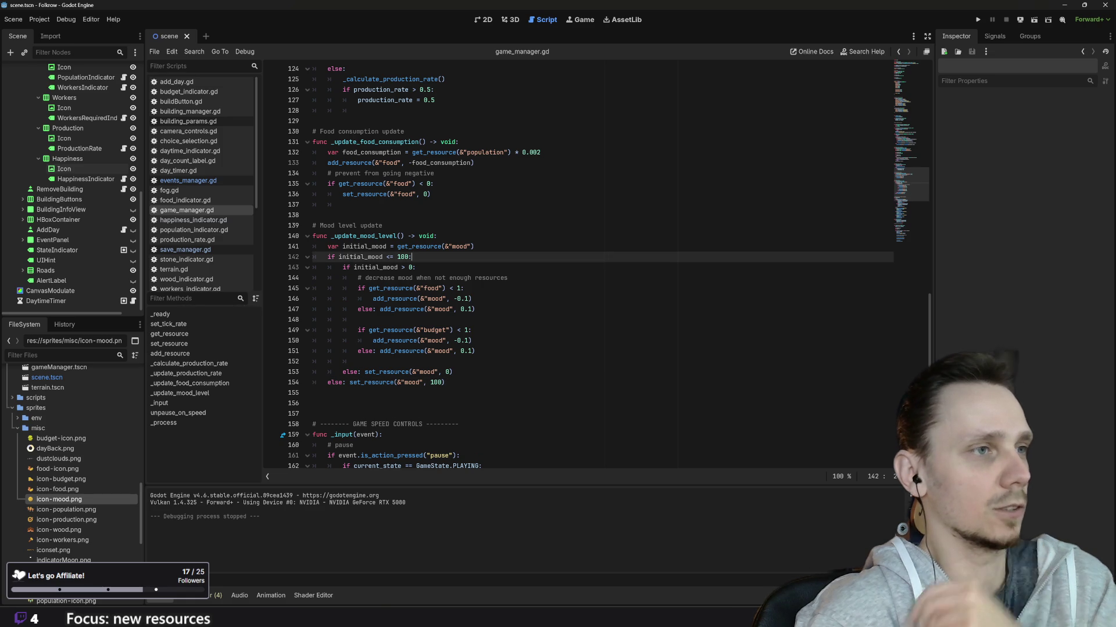
drag(411, 257, 312, 257)
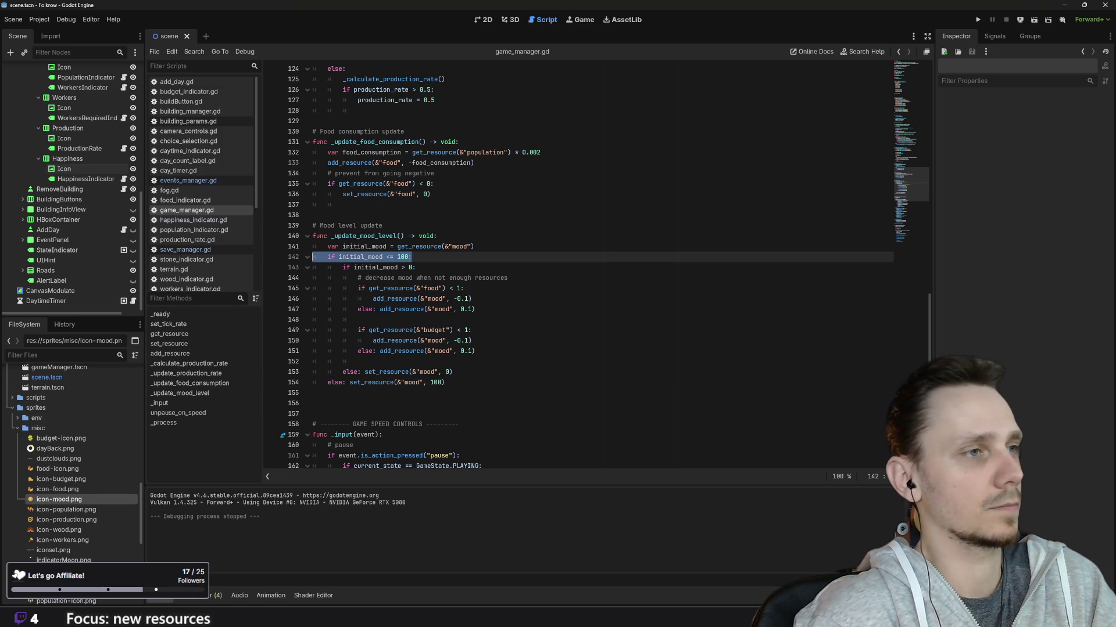
key(BackSpace)
mouse_move(445, 382)
mouse_down()
mouse_move(326, 382)
mouse_move(352, 382)
mouse_up()
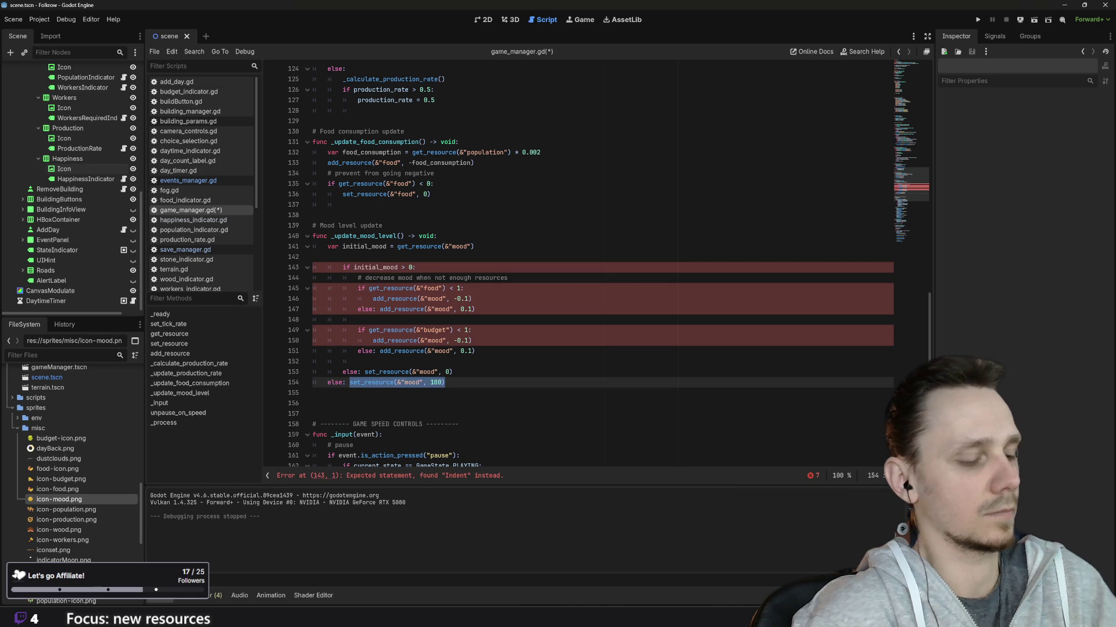
key(BackSpace)
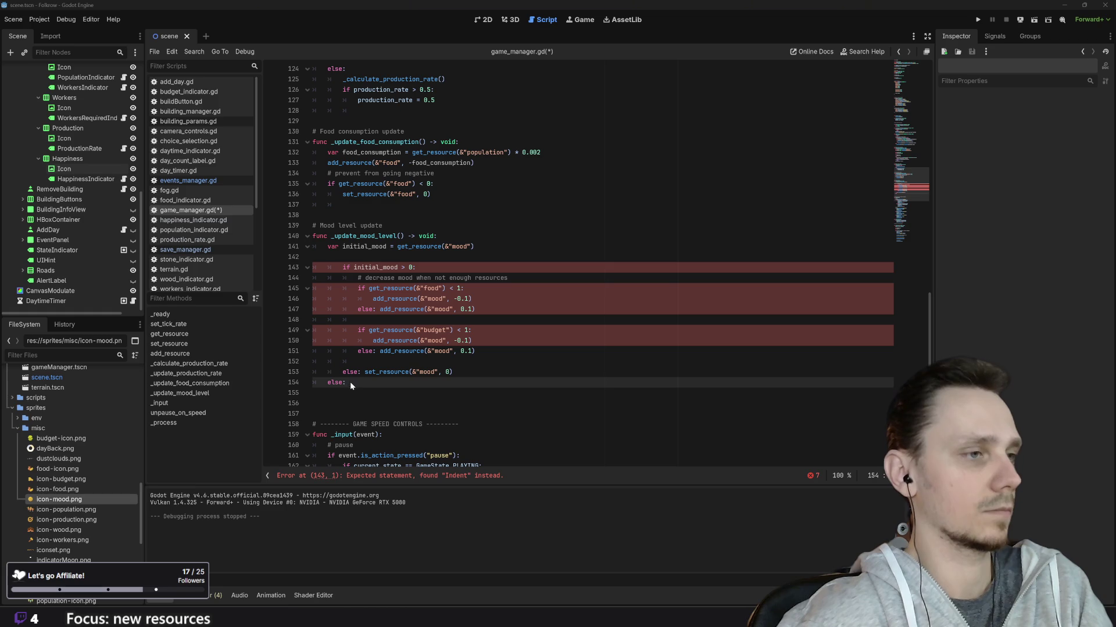
key(shift+Home)
key(BackSpace)
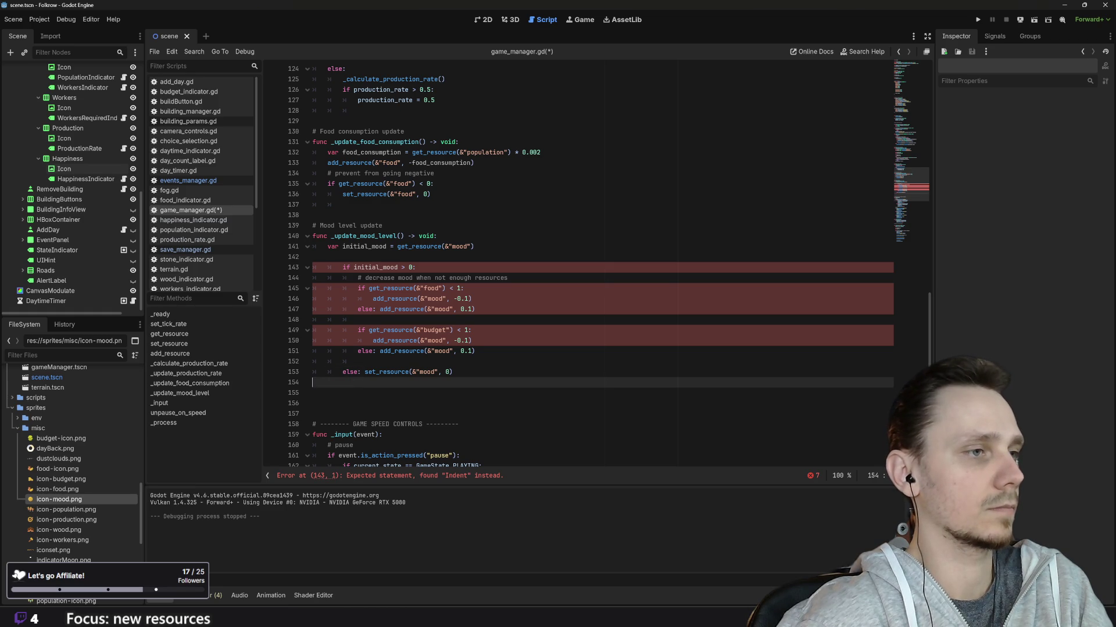
key(BackSpace)
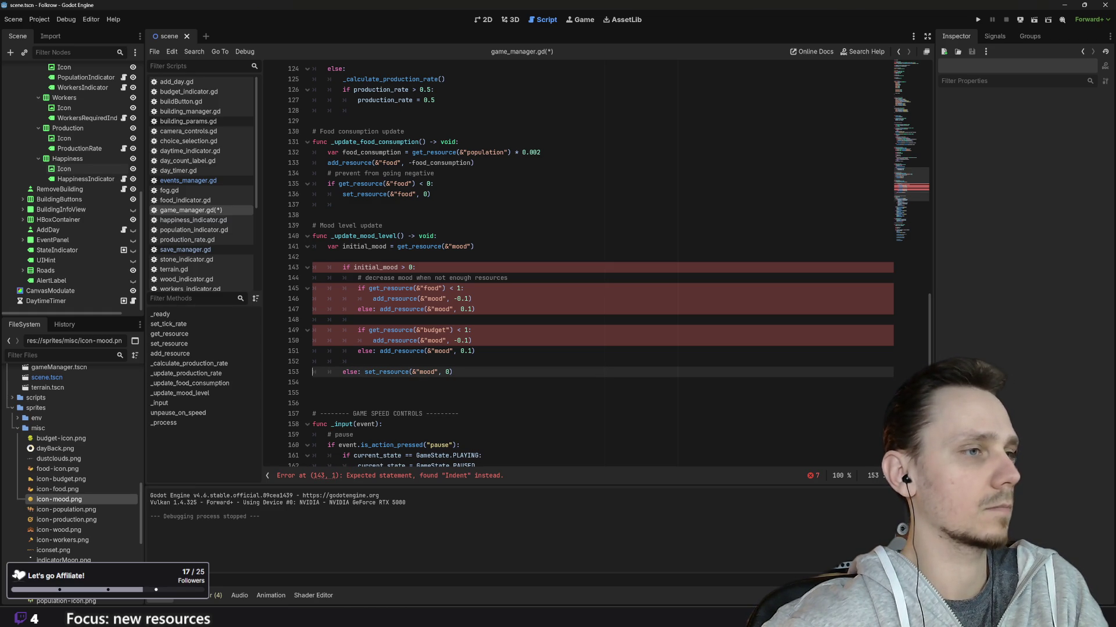
Shift the mood-update lines back out by one indentation level
key(shift+Tab)
key(Up)
key(Up)
key(shift+Tab)
key(Up)
key(shift+Tab)
key(Up)
key(shift+Tab)
key(Up)
key(shift+Tab)
key(Up)
key(shift+Tab)
key(Up)
key(shift+Tab)
key(Up)
key(shift+Tab)
key(Up)
key(shift+Tab)
key(Up)
key(shift+Tab)
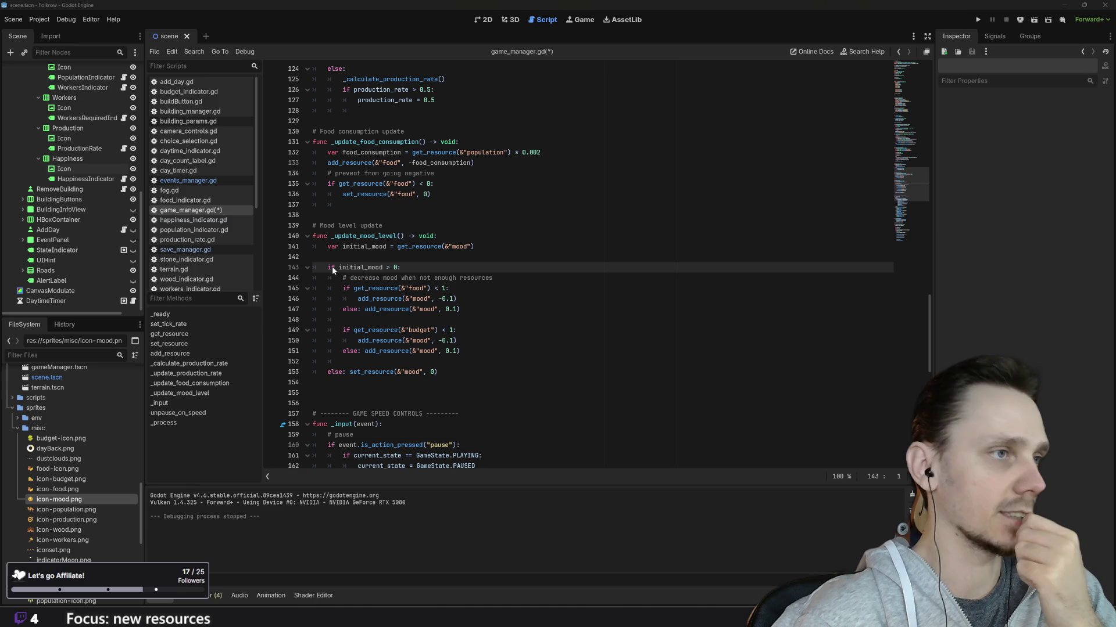
After the budget check, add 'if get_resource(&"mood") > 100:' that sets mood to 99.99
click(401, 267)
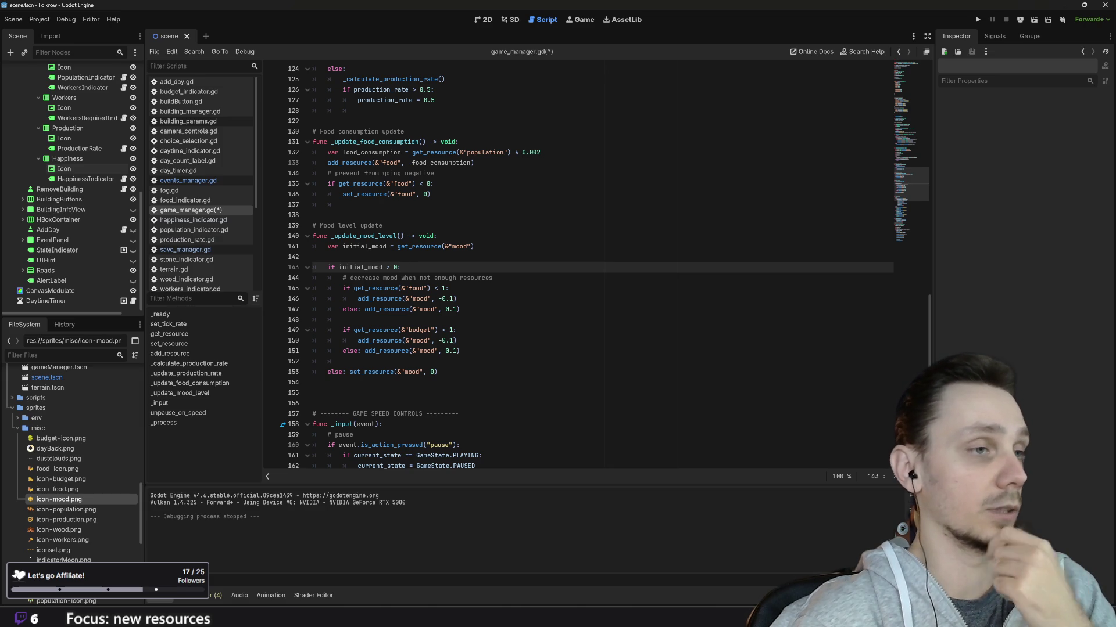
click(459, 351)
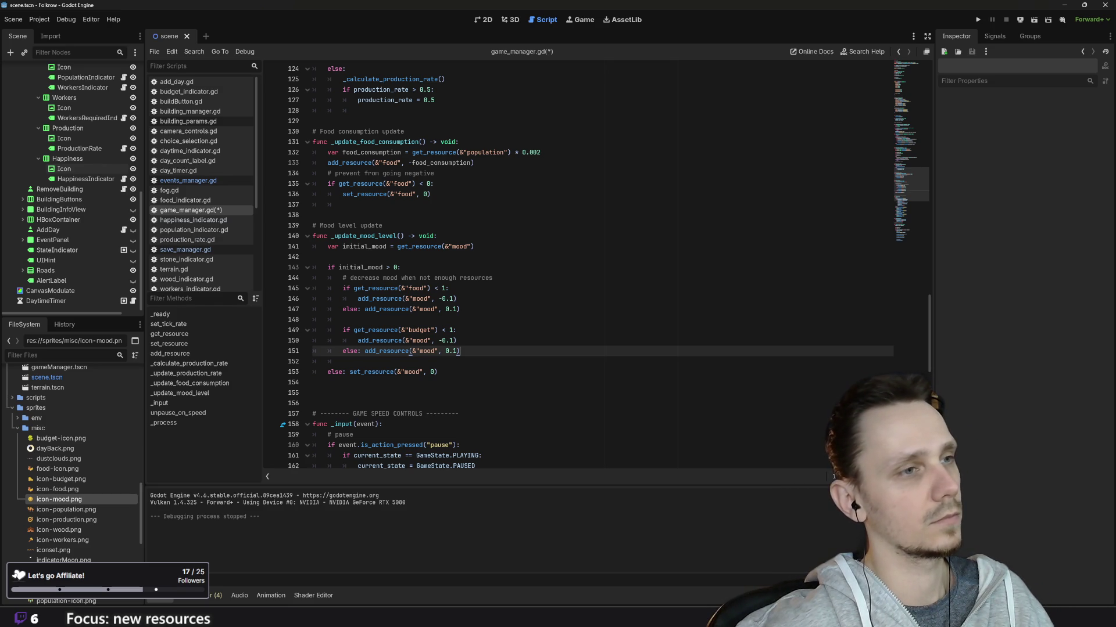
key(Return)
key(Return)
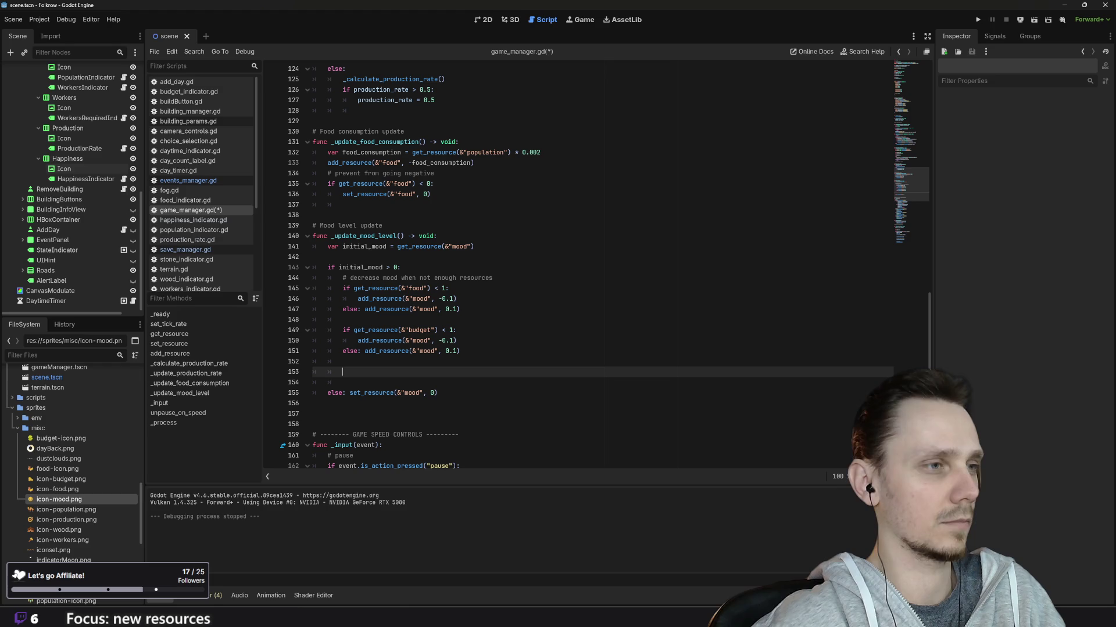
text(if)
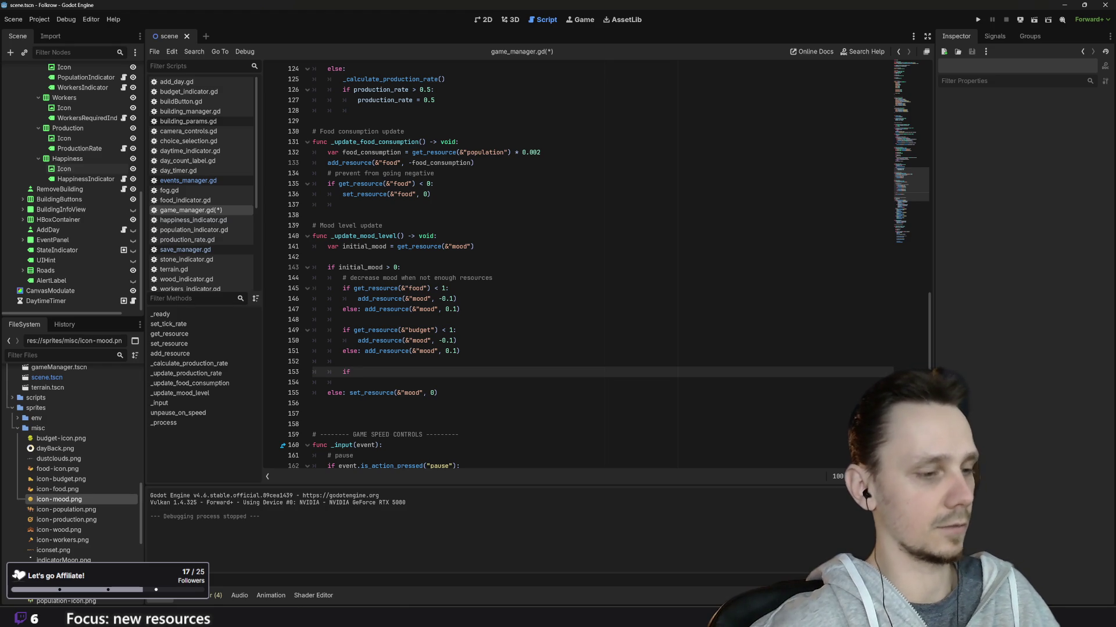
text( get)
key(Return)
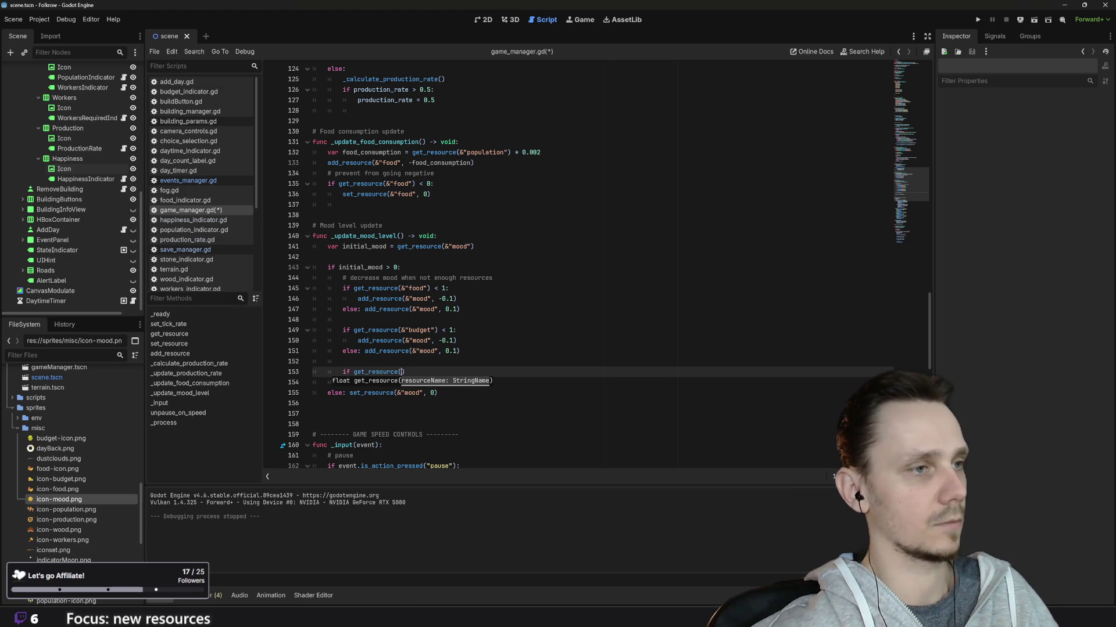
text(&")
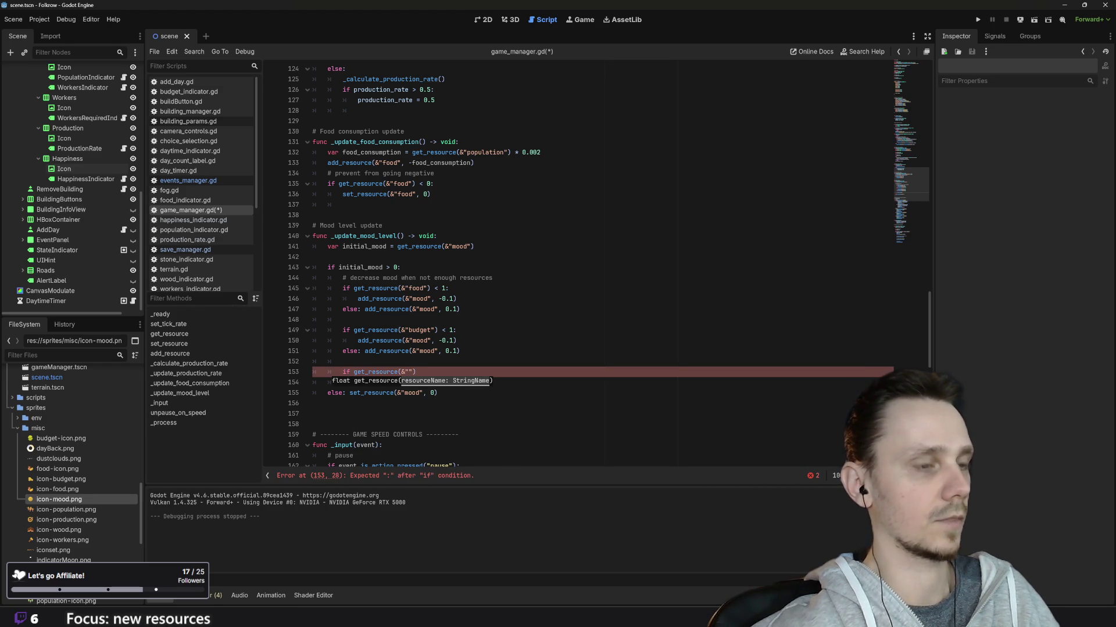
text(mood"))
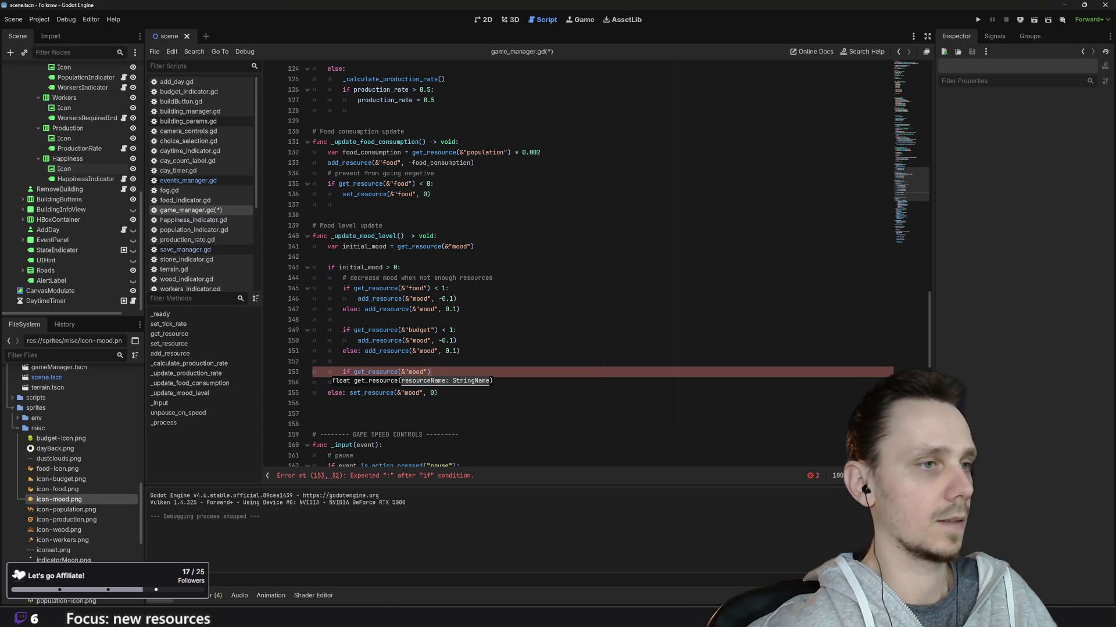
text( > )
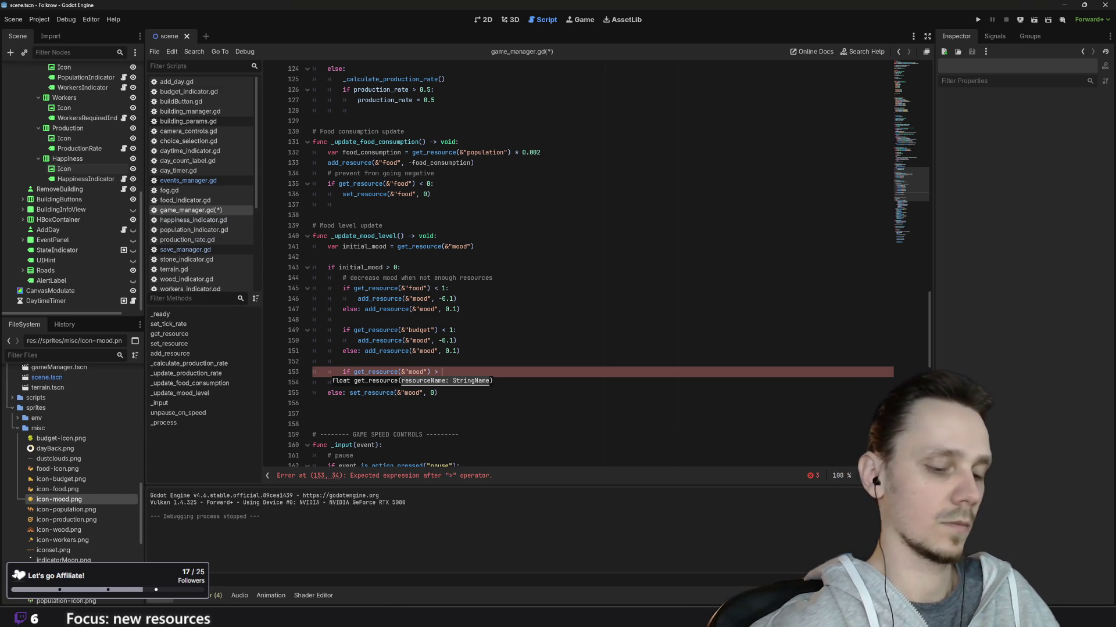
text(100)
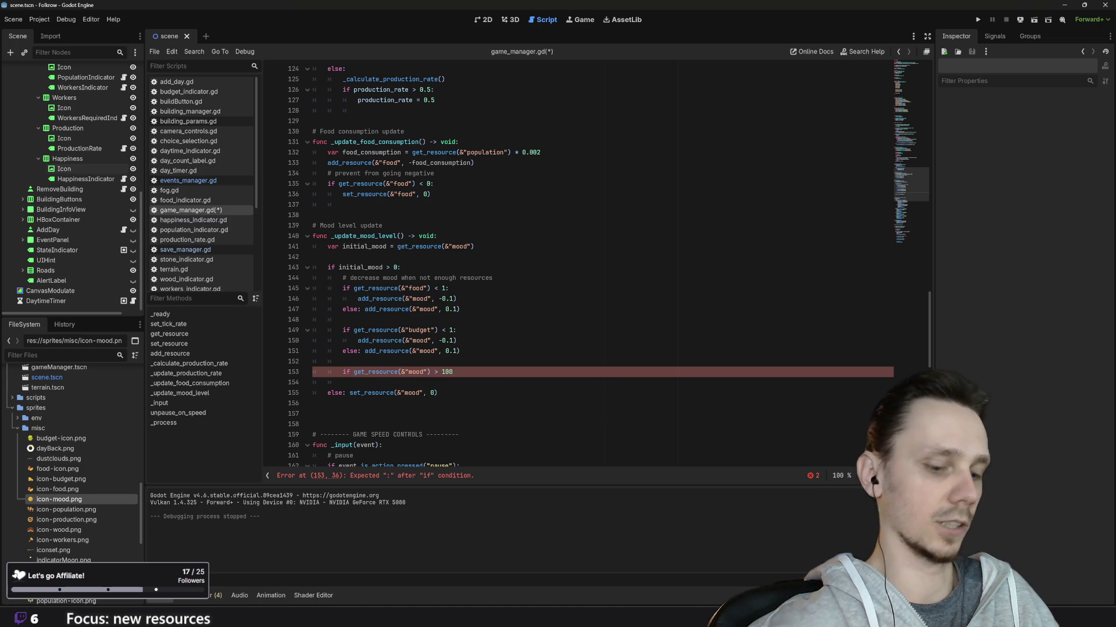
text(:)
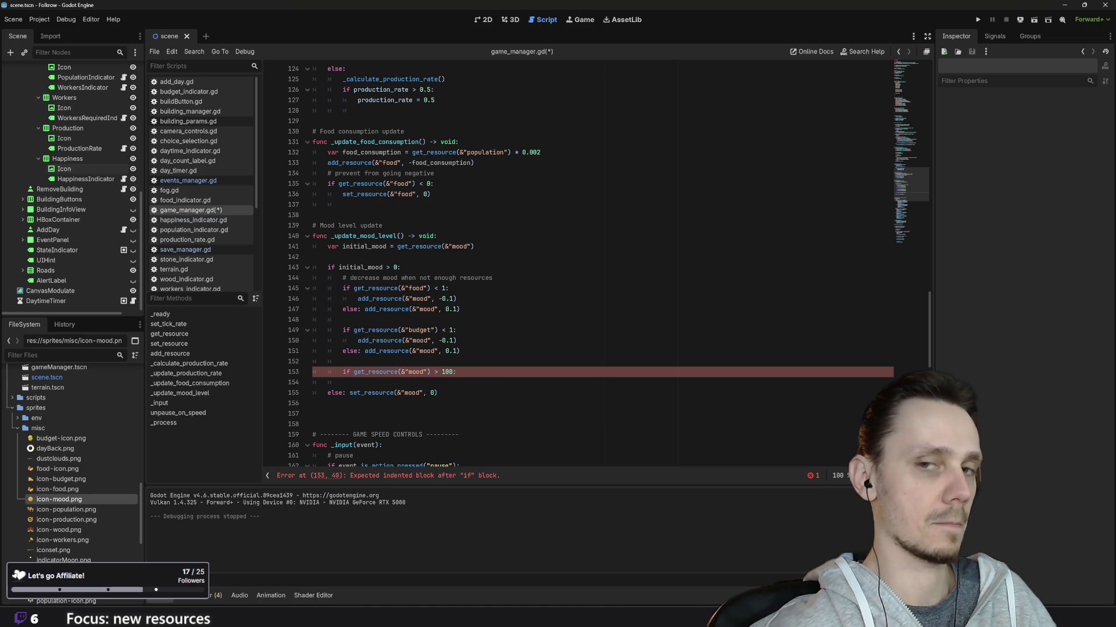
key(Return)
text(set_resource(&"mood", 100))
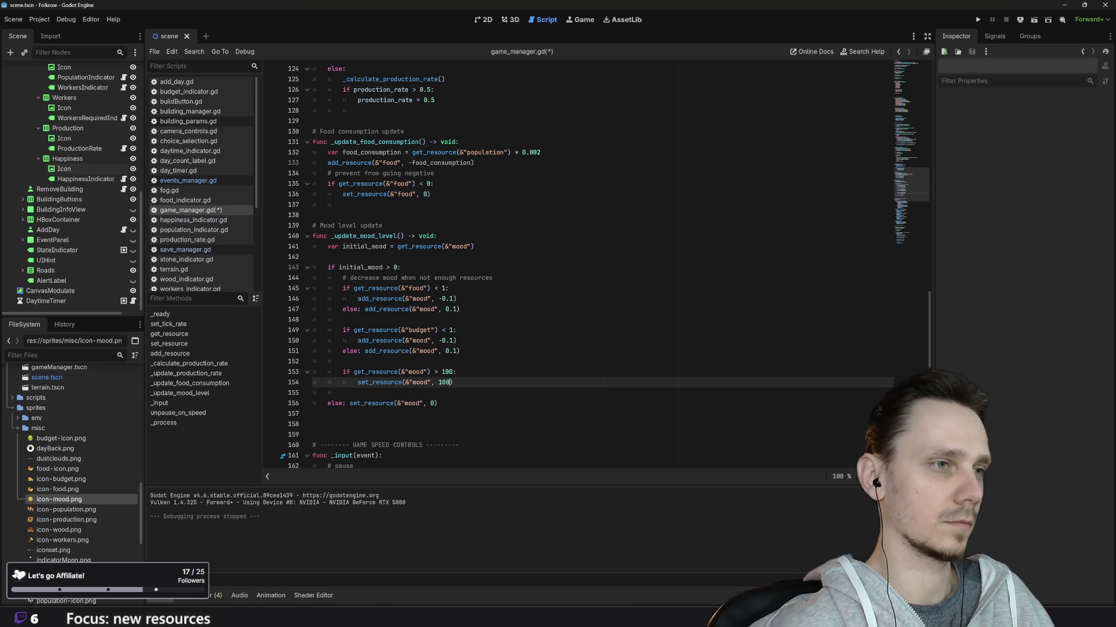
key(BackSpace)
key(BackSpace)
key(BackSpace)
text(99.99)
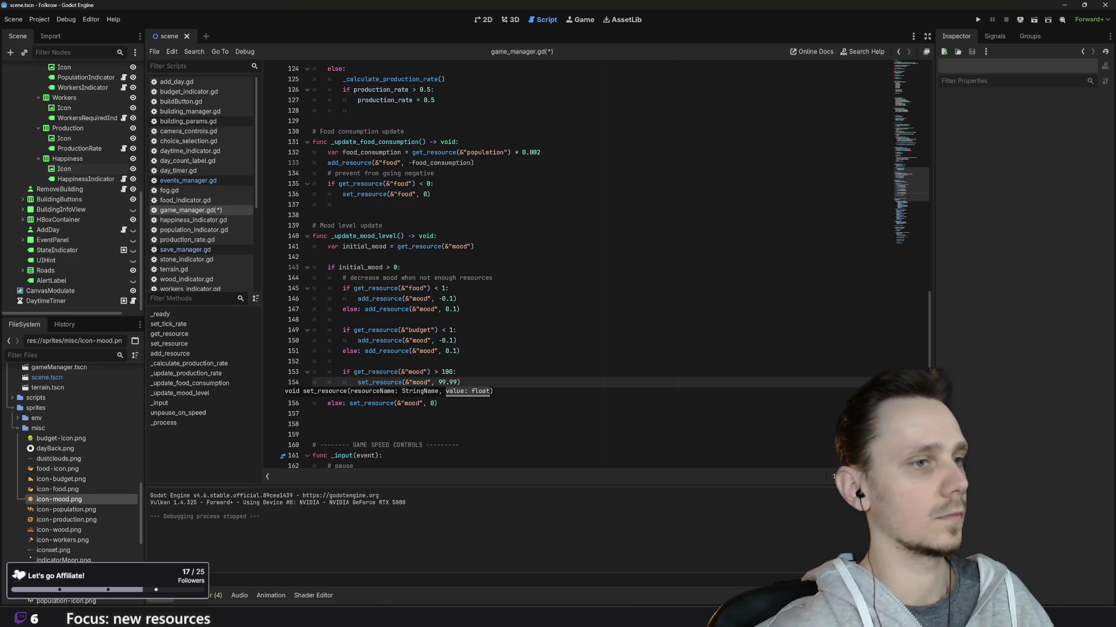
key(Up)
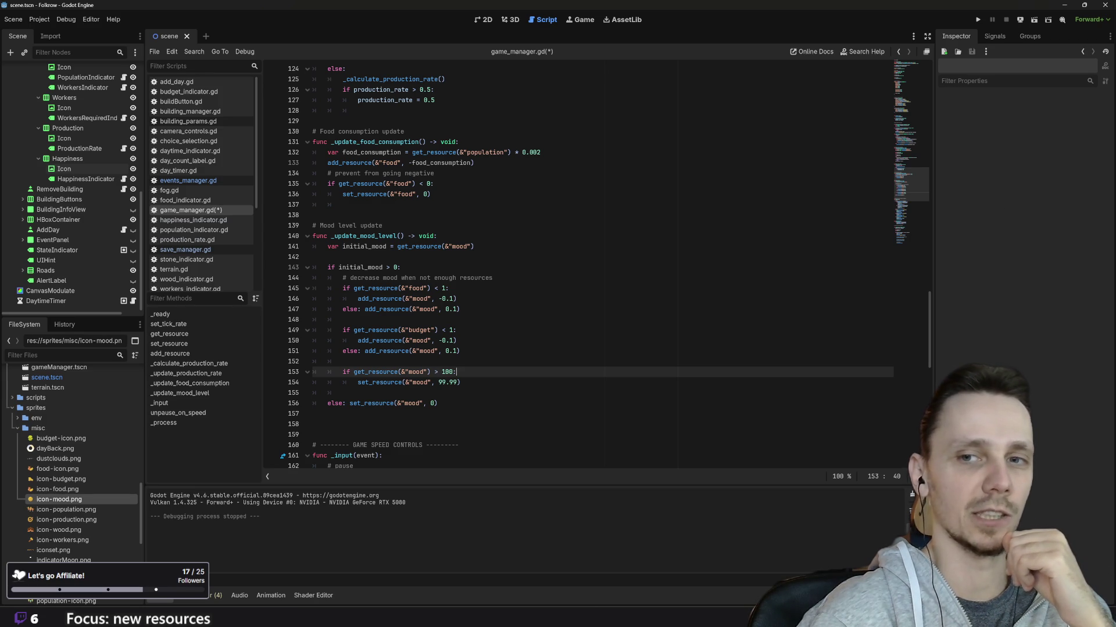
key(Up)
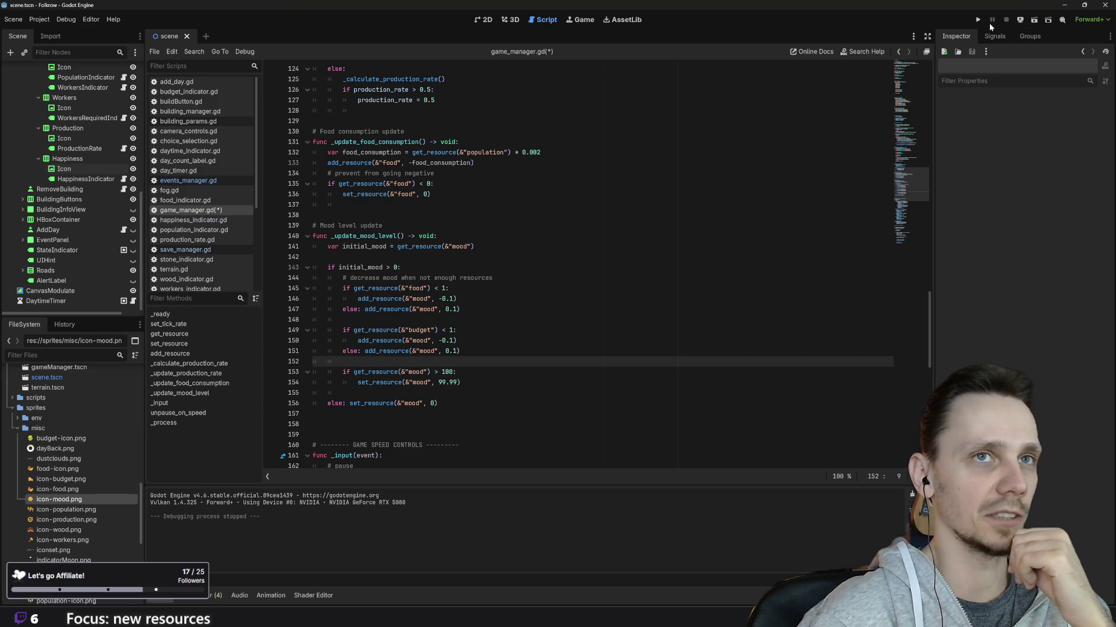
Run the game, load the saved city, demolish the building beside the road, play at x2, then stop
click(978, 21)
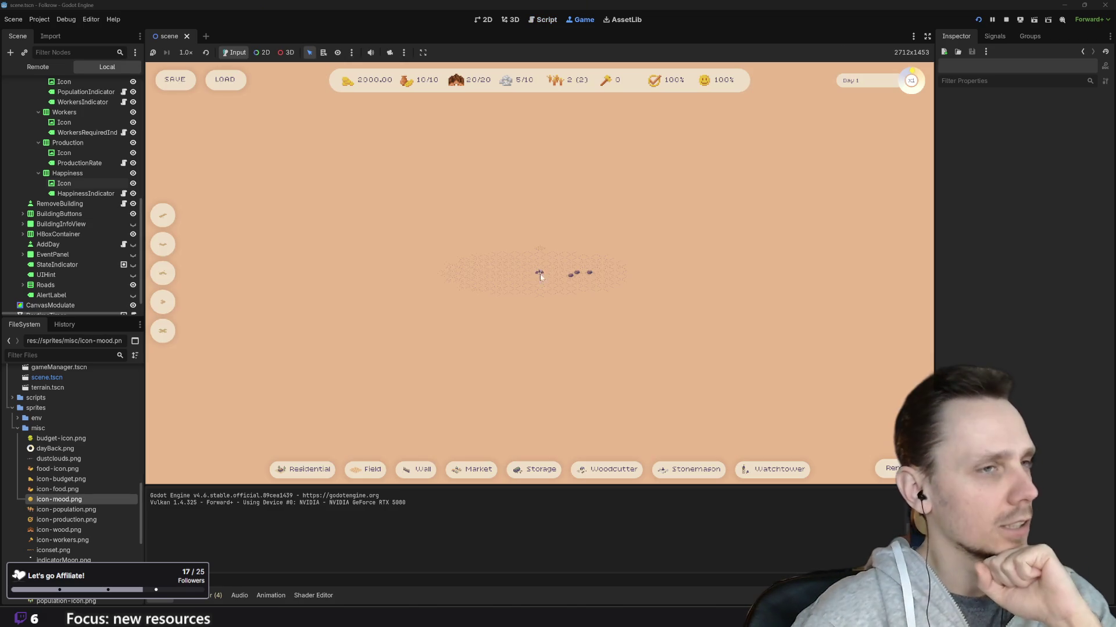
click(225, 80)
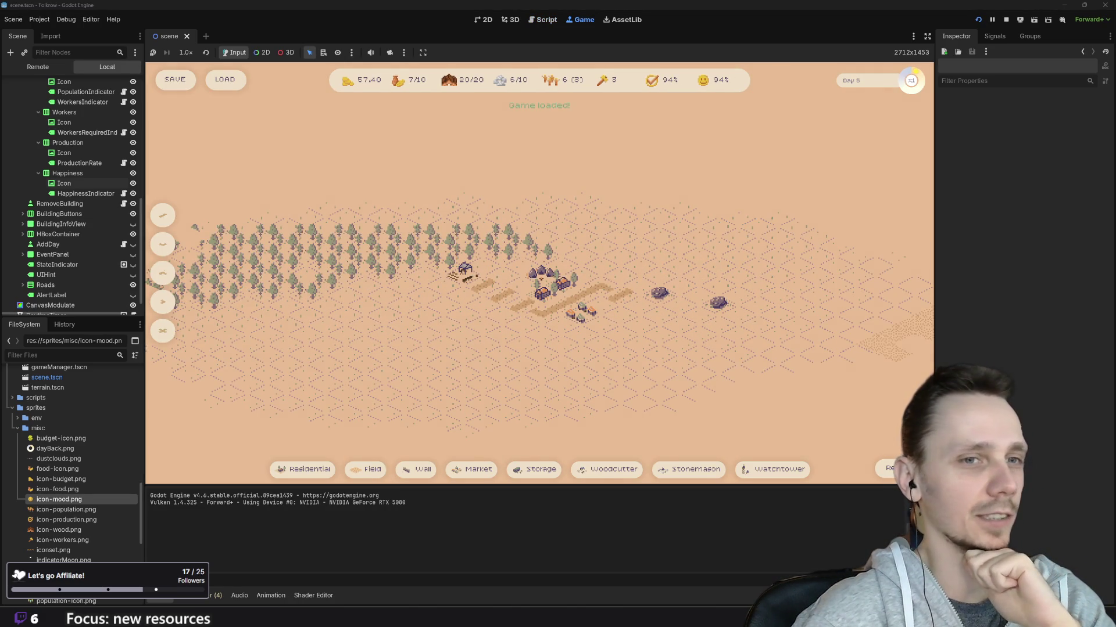
click(888, 469)
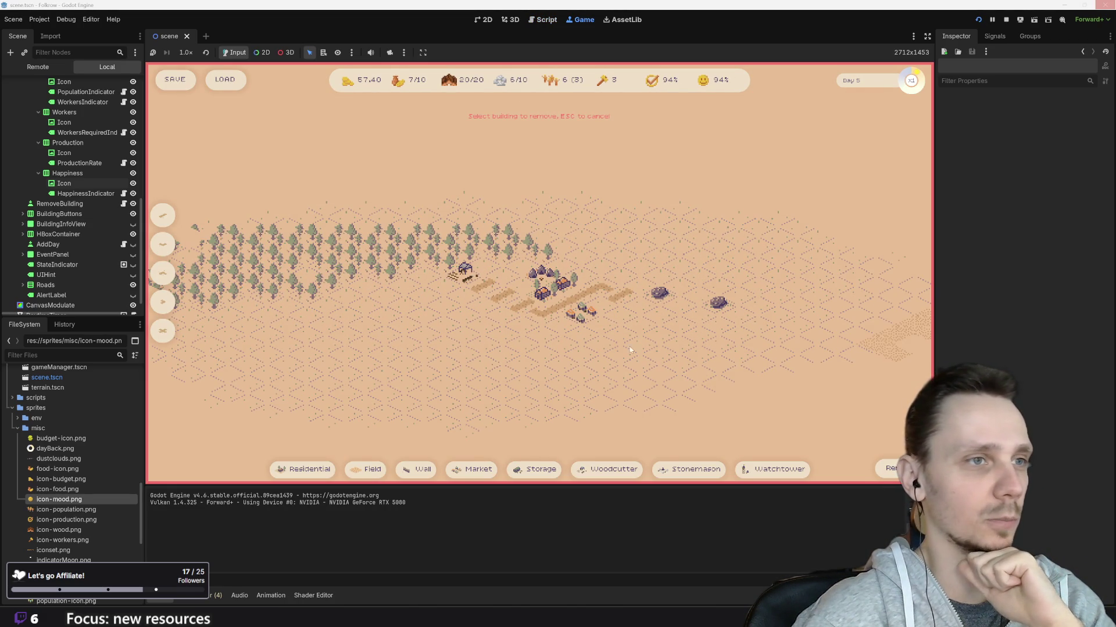
click(581, 320)
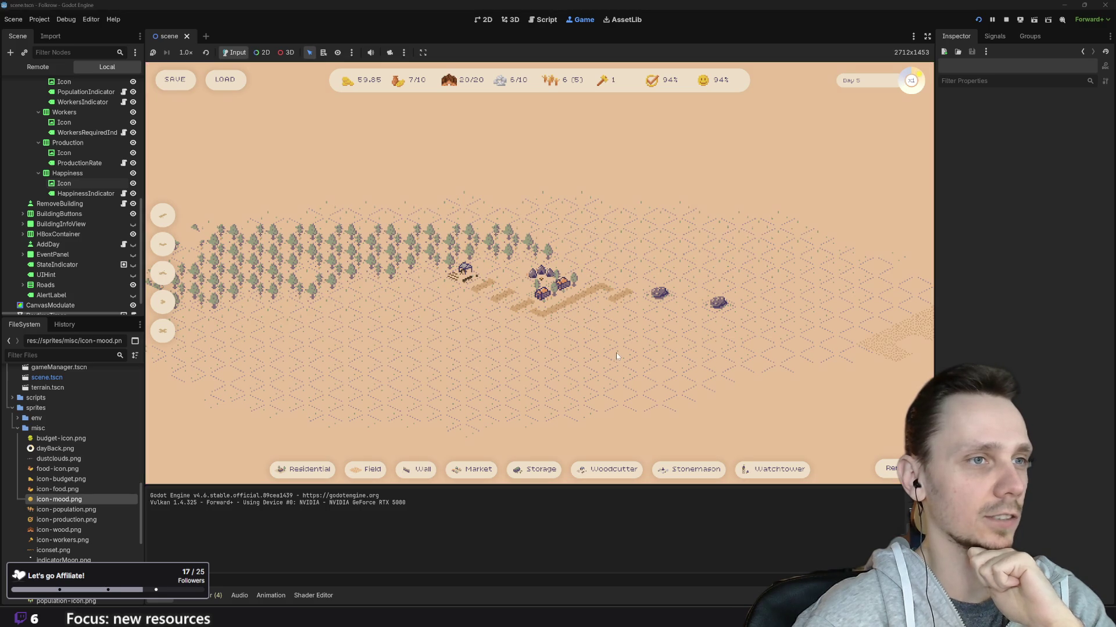
key(2)
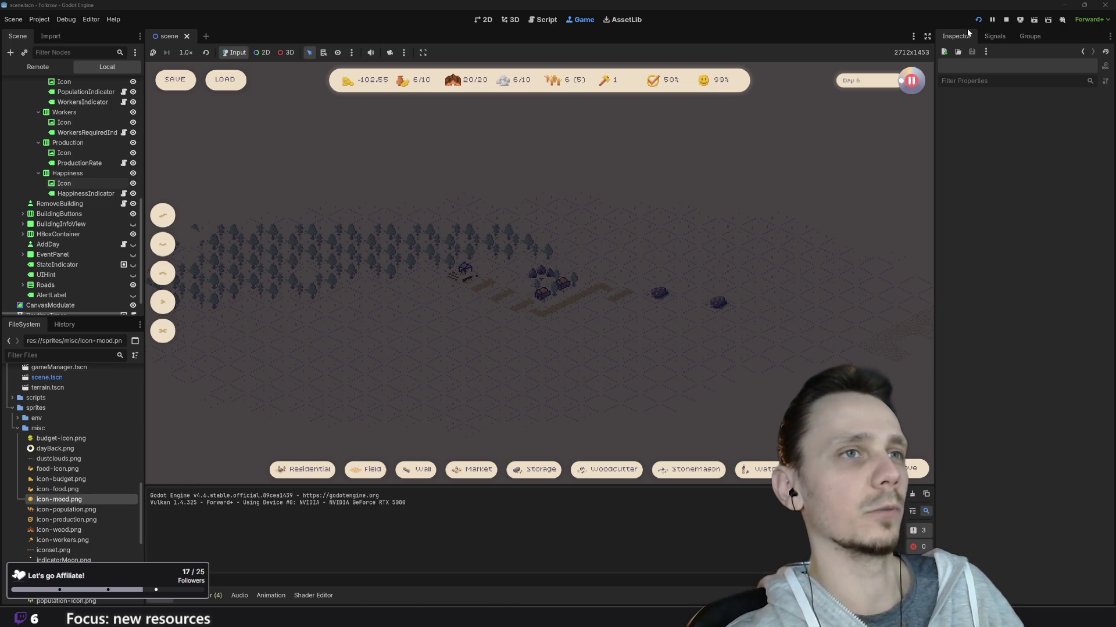
click(1006, 19)
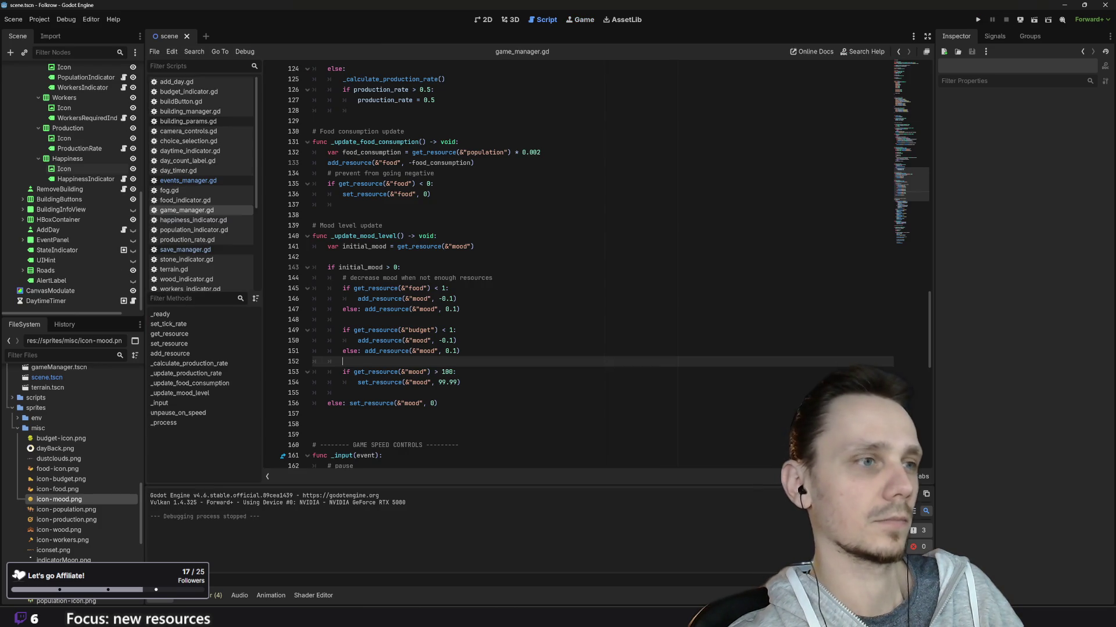
Delete the mood > 100 block setting 99.99 on lines 153–154 plus the leftover empty lines
scroll(581, 267, up, 1)
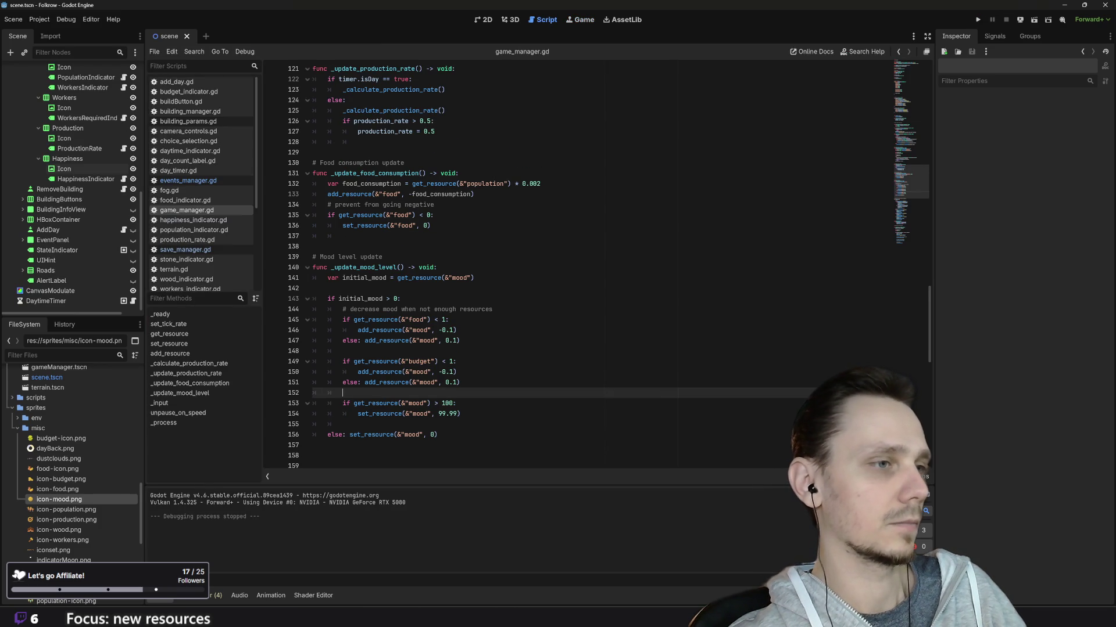
scroll(581, 267, down, 1)
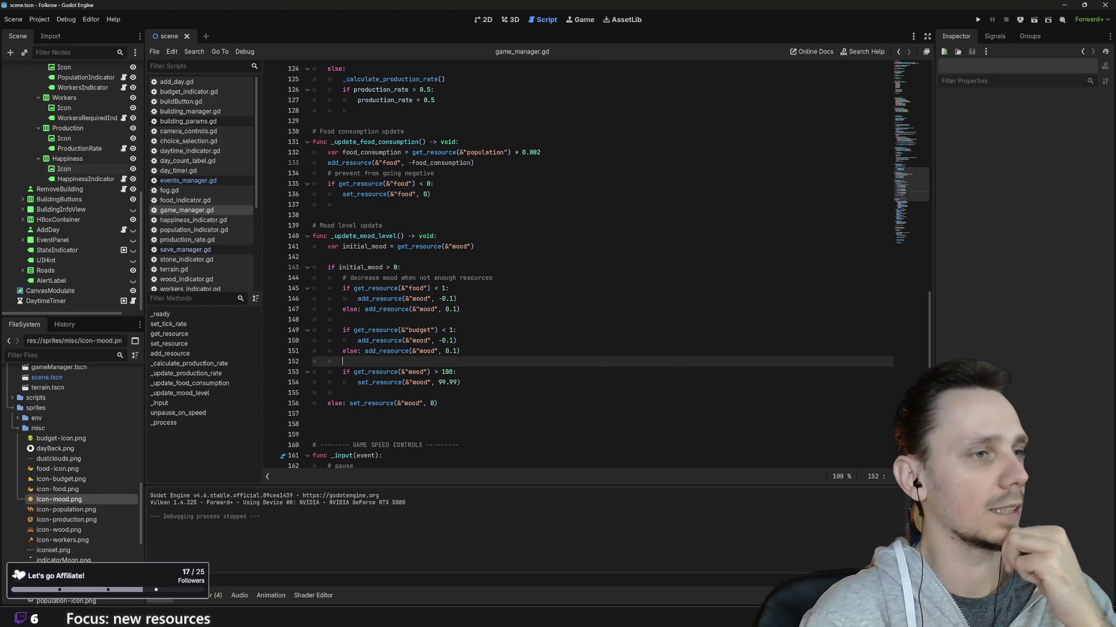
click(460, 382)
drag(460, 382, 299, 375)
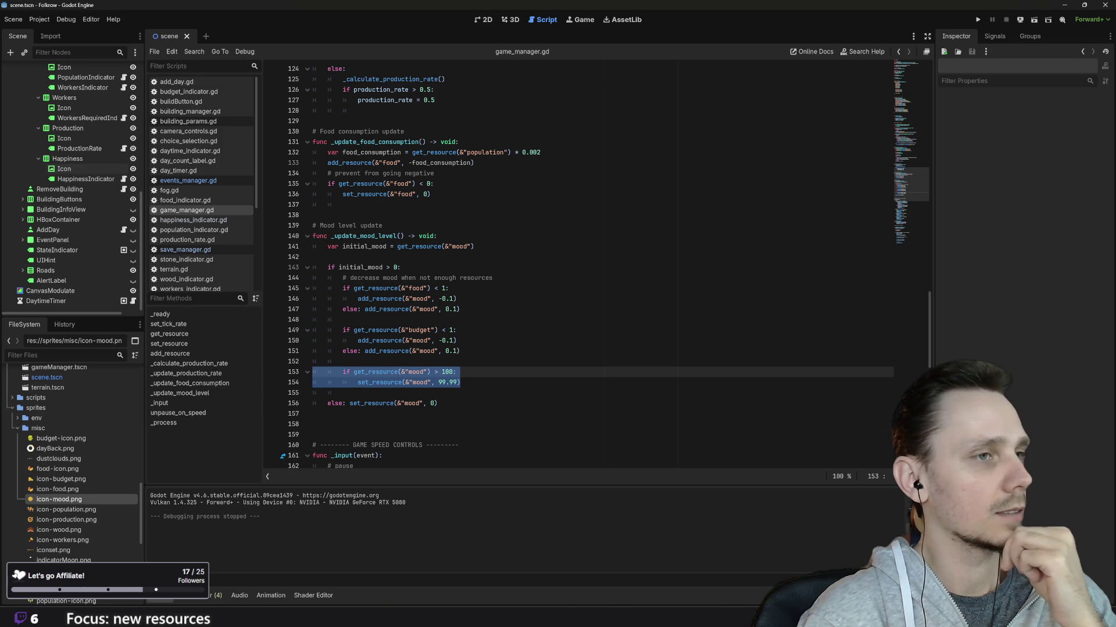
mouse_move(461, 351)
mouse_down()
mouse_move(313, 330)
mouse_move(302, 303)
mouse_move(281, 294)
mouse_up()
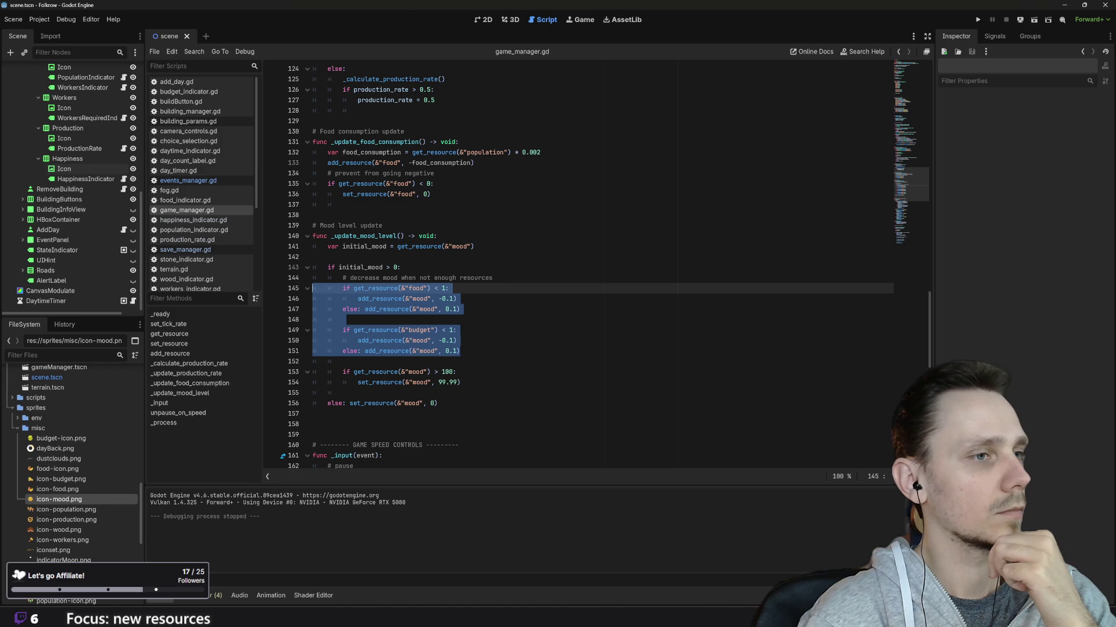
mouse_move(462, 382)
mouse_down()
mouse_move(325, 383)
mouse_move(313, 361)
mouse_move(313, 372)
mouse_up()
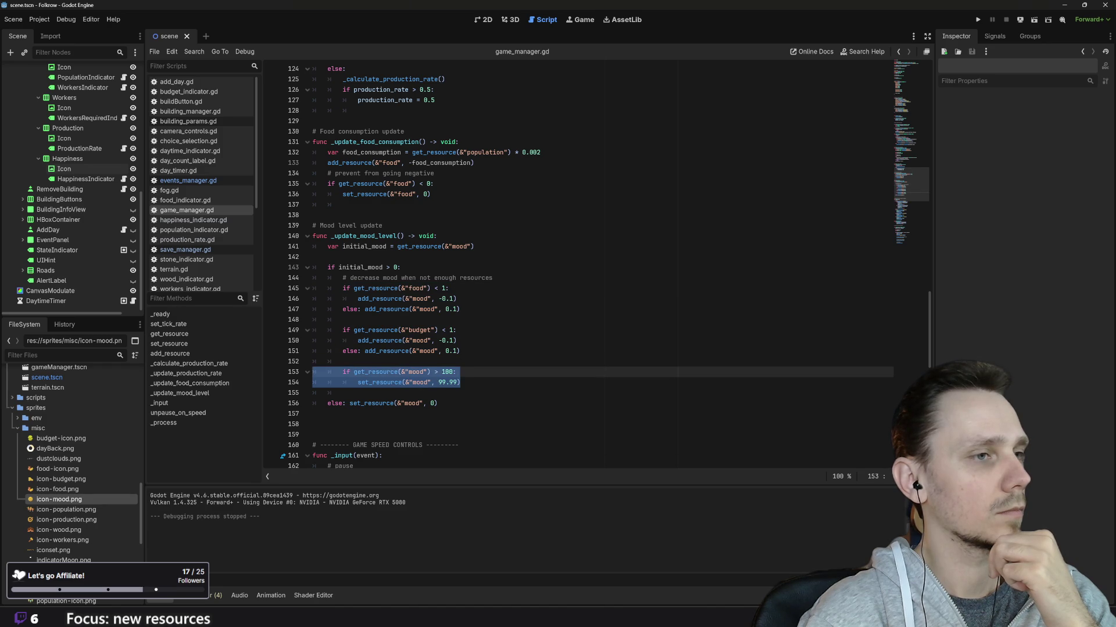
key(BackSpace)
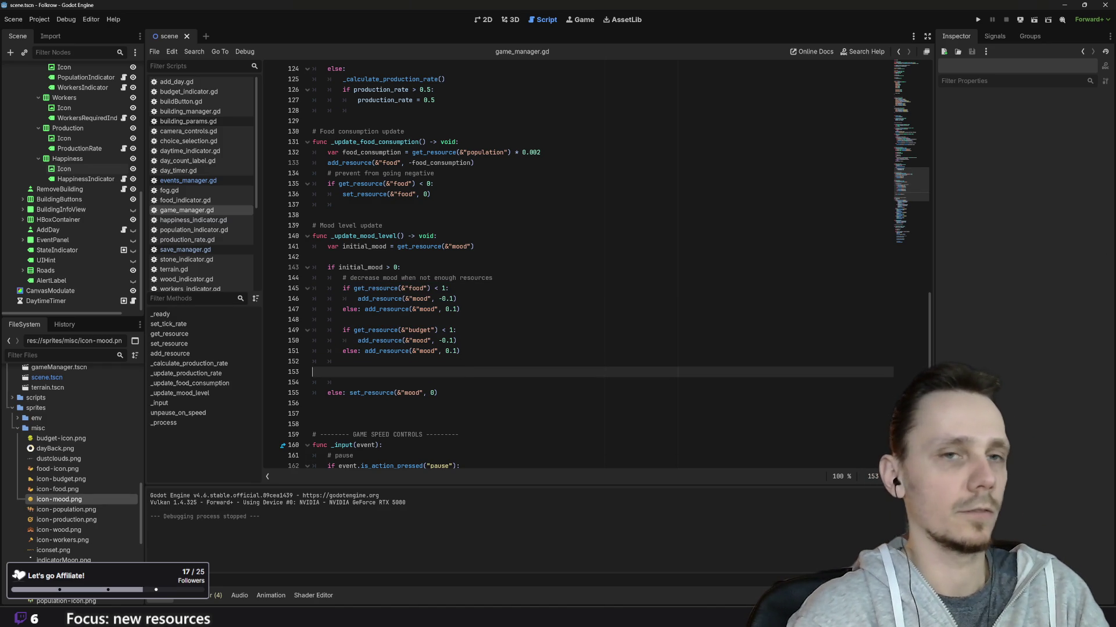
key(BackSpace)
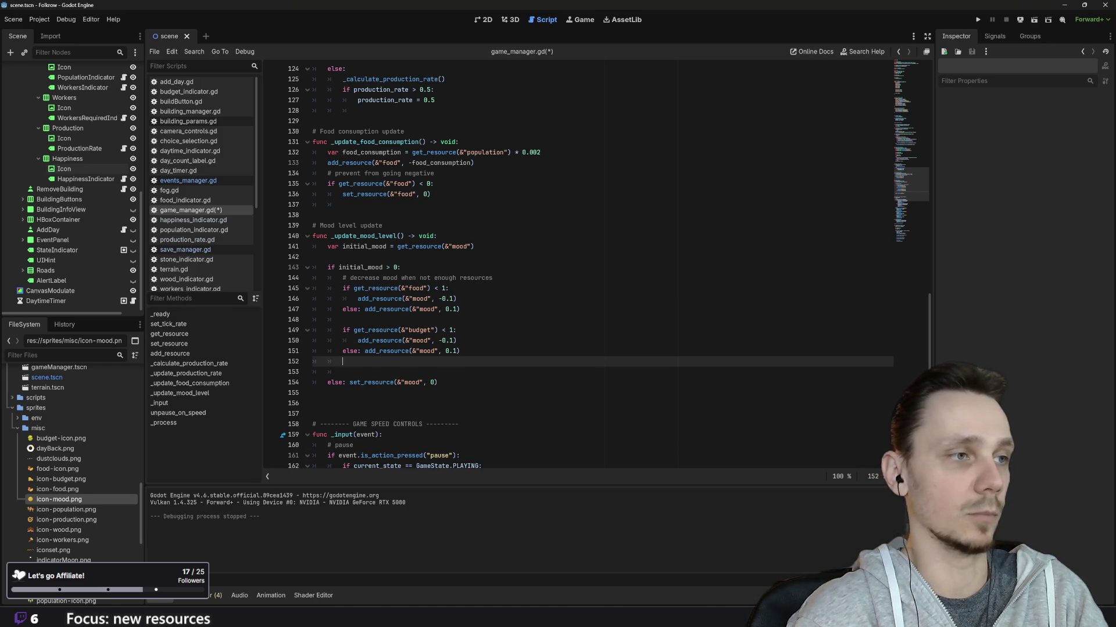
key(BackSpace)
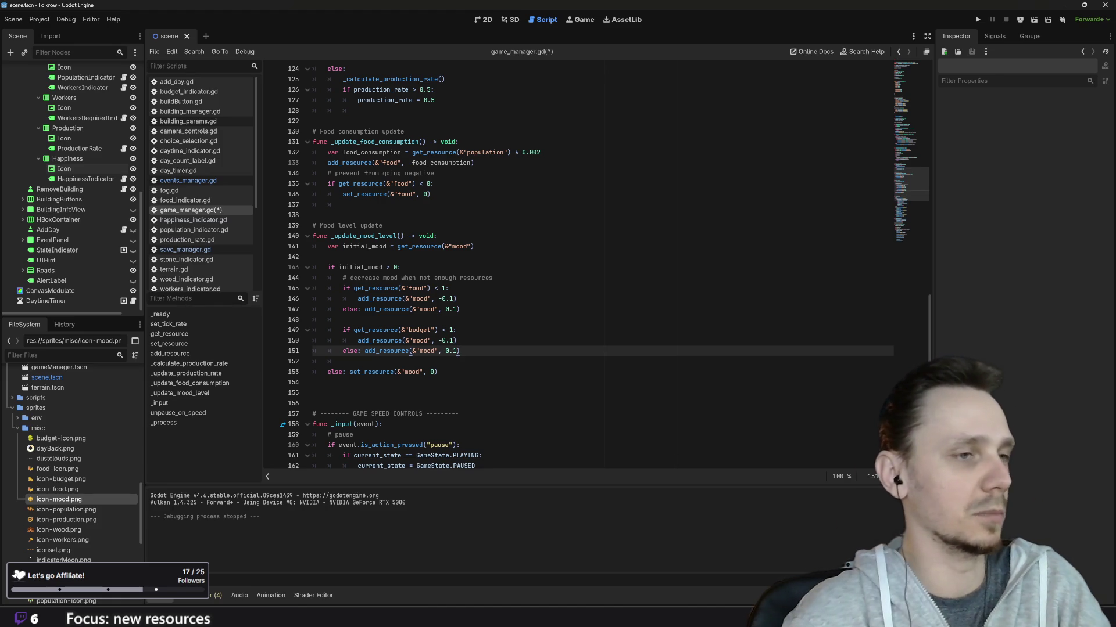
Playtest a fresh day-1 game, zooming out to watch mood reach 101%, then stop it
click(978, 19)
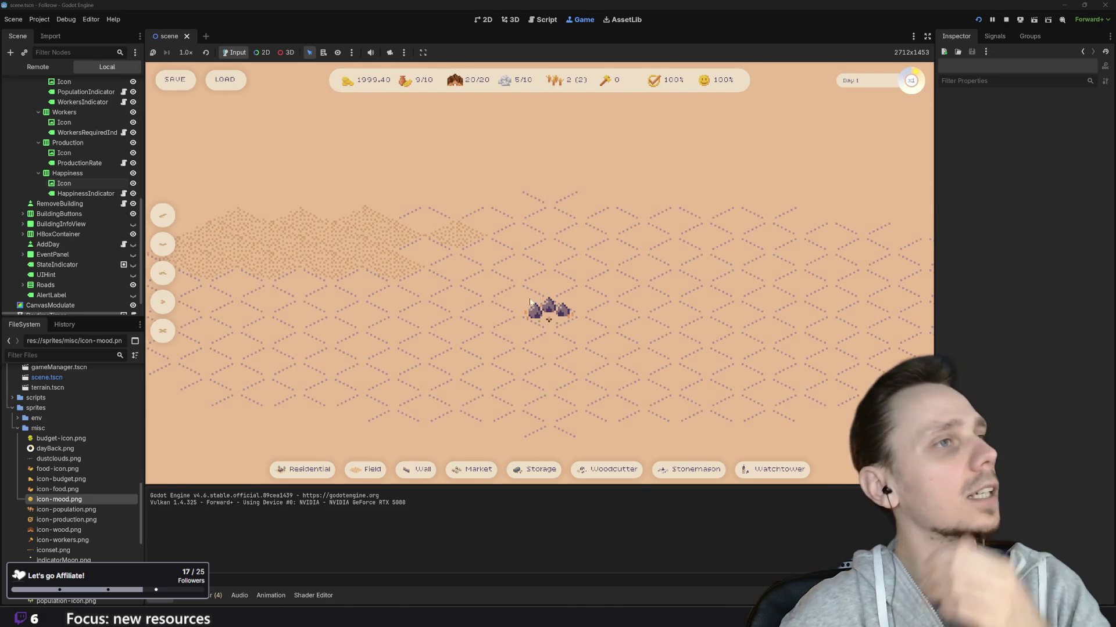
scroll(514, 370, down, 2)
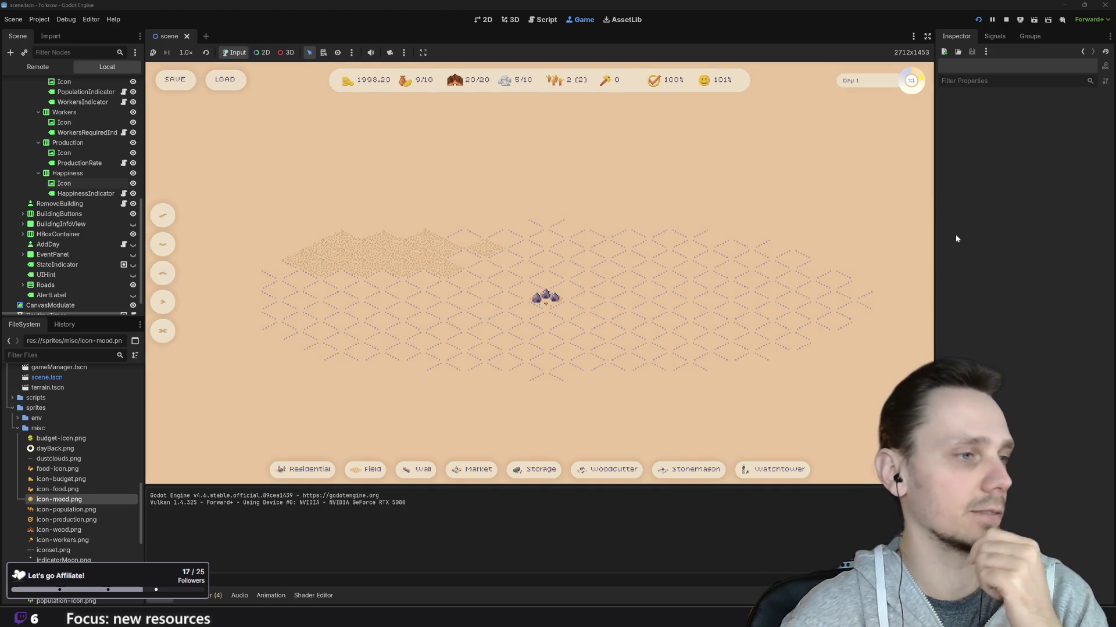
click(1006, 21)
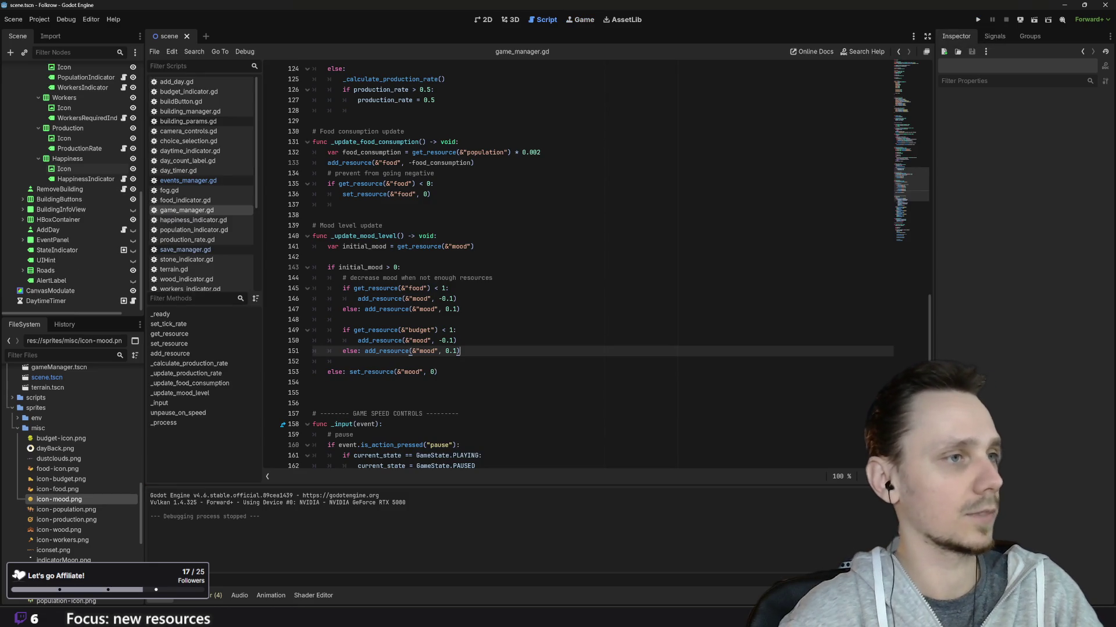
Delete the food check's else branch that adds 0.1 mood on line 147
drag(365, 310, 312, 309)
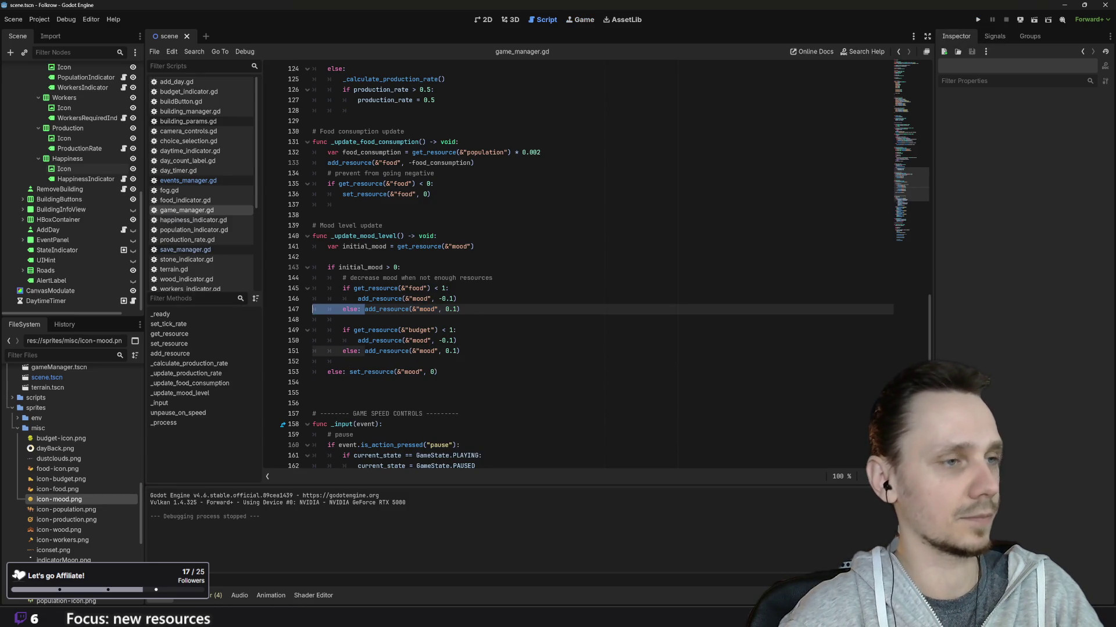
key(BackSpace)
drag(408, 309, 312, 310)
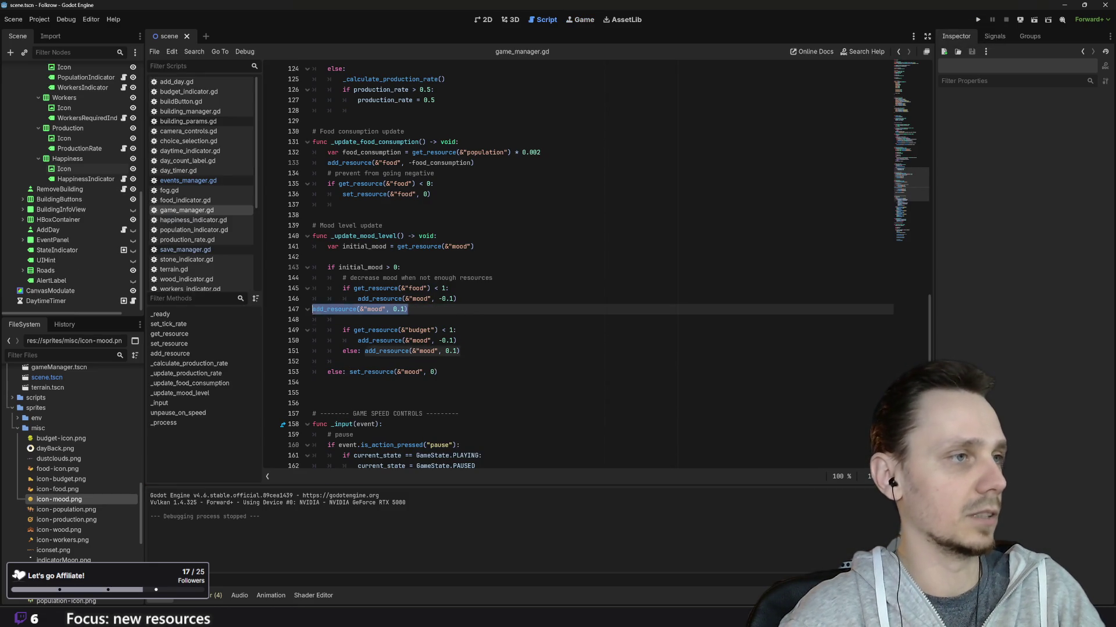
key(BackSpace)
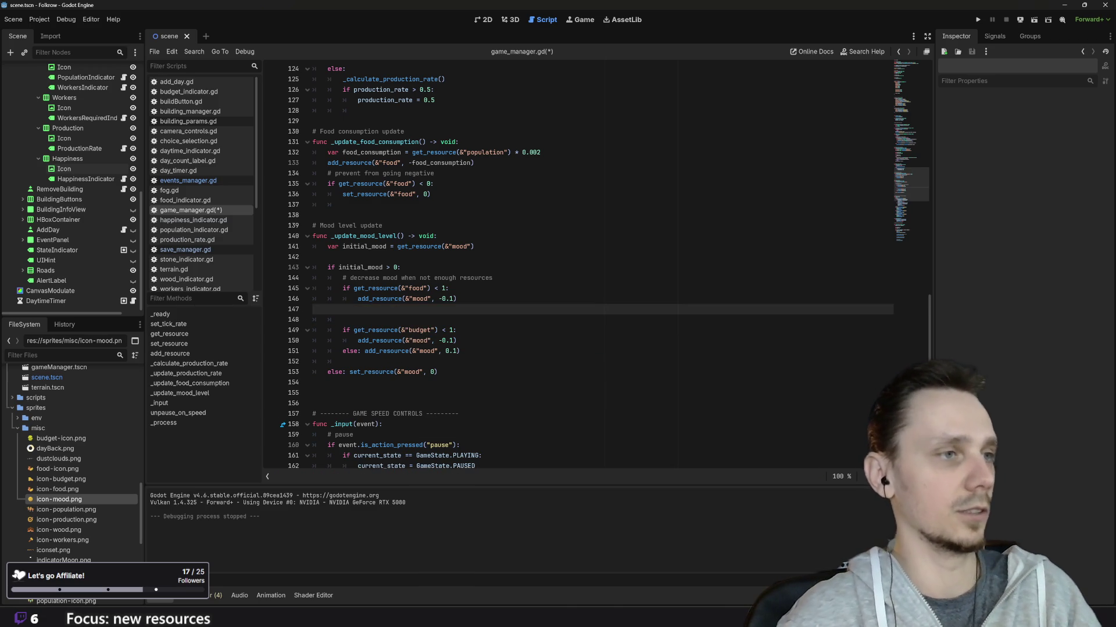
key(BackSpace)
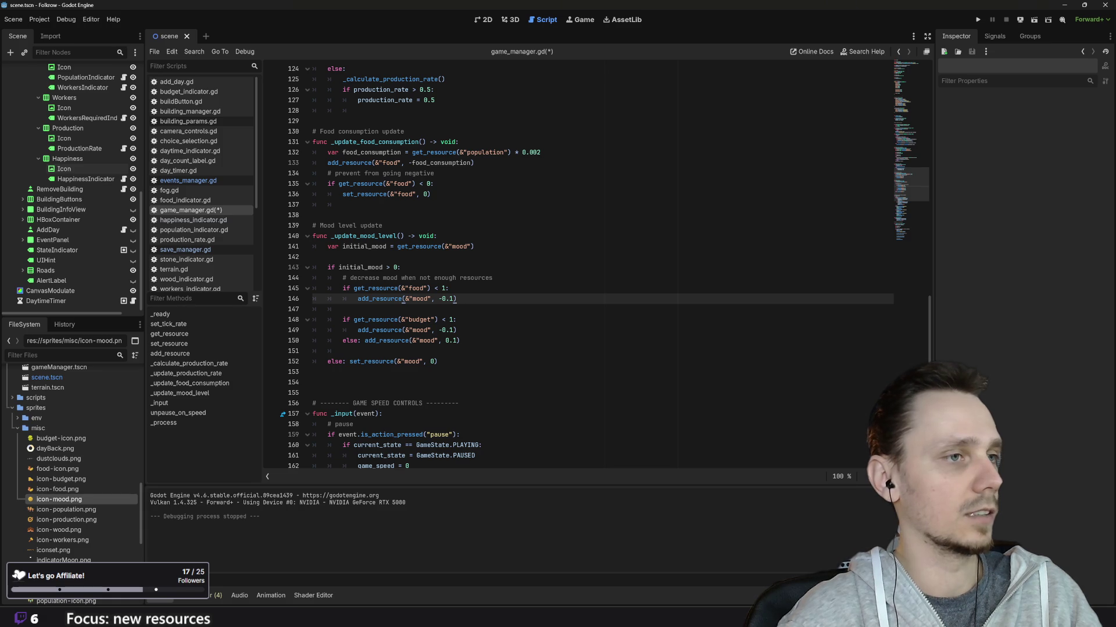
Delete the budget check's else mood increase and add blank lines after the budget mood penalty
drag(460, 340, 312, 341)
key(BackSpace)
key(BackSpace)
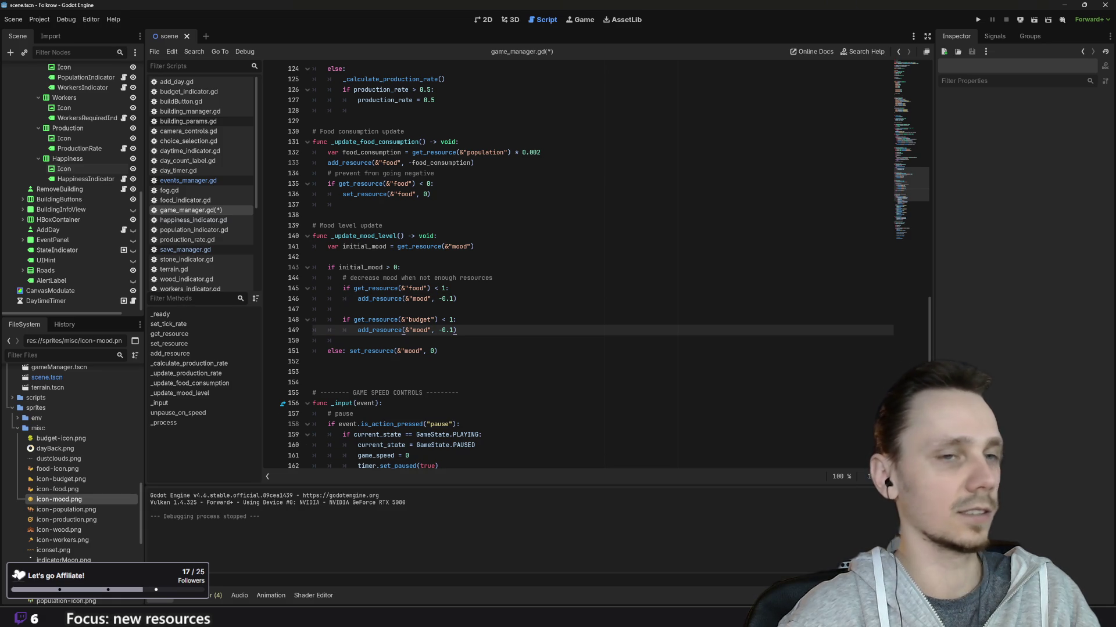
click(343, 341)
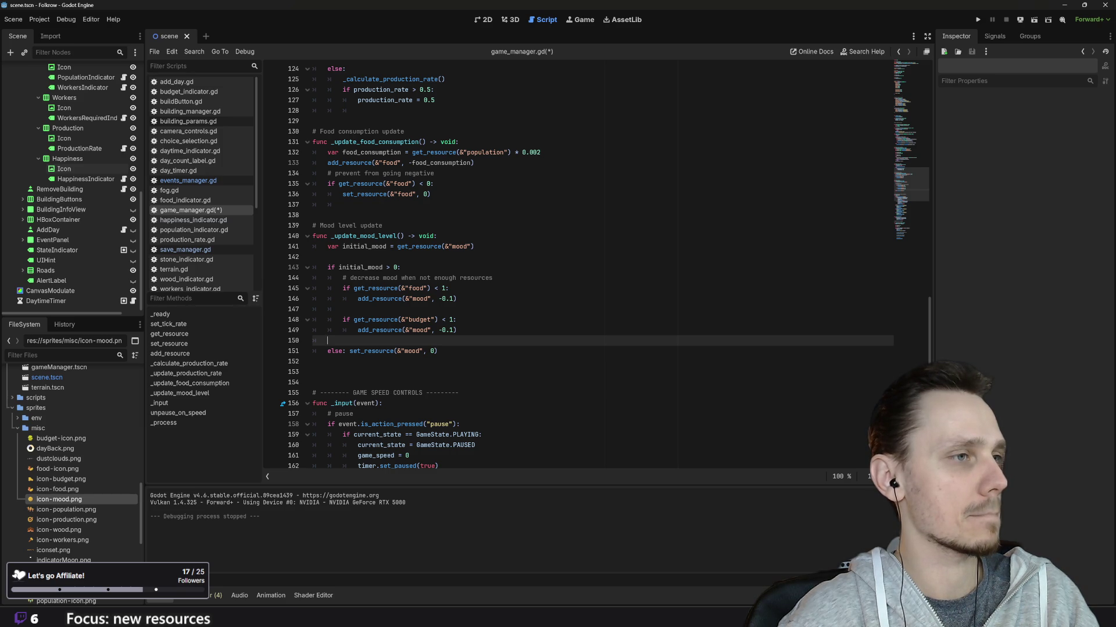
click(457, 330)
key(Return)
key(Return)
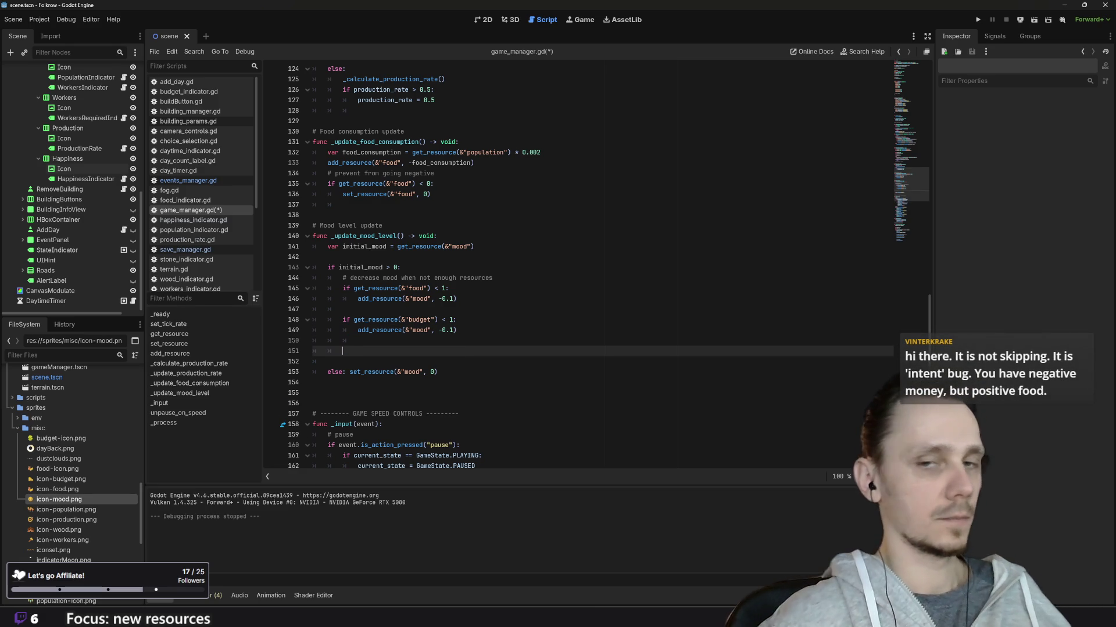
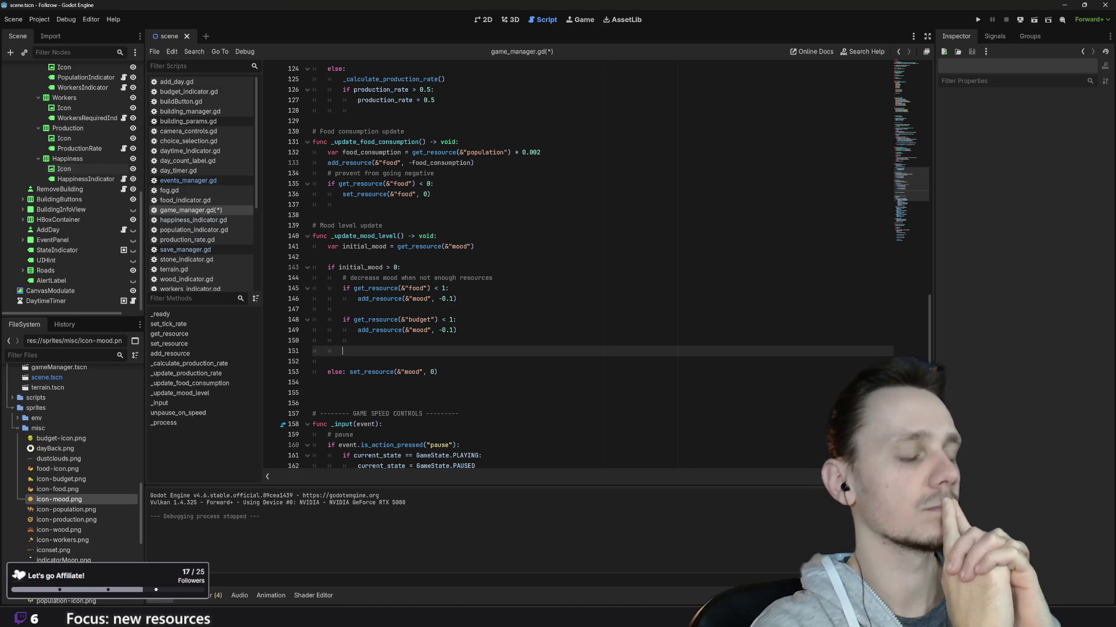
Restore the budget and food else branches and the mood cap above 100
key(ctrl+z)
key(ctrl+z)
key(ctrl+z)
key(ctrl+z)
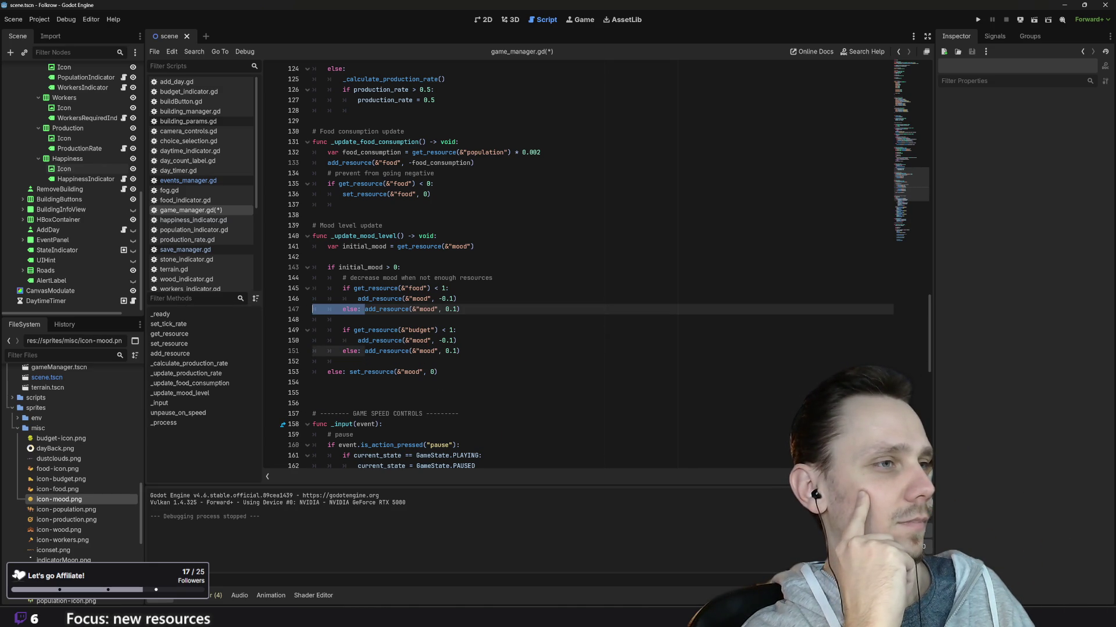
key(ctrl+z)
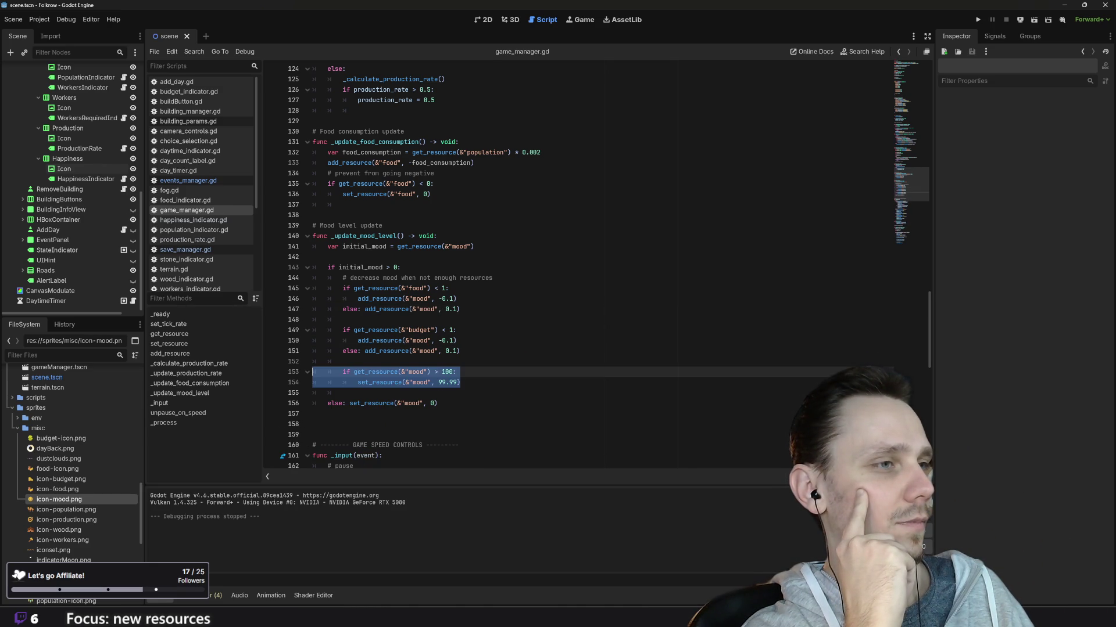
key(ctrl+z)
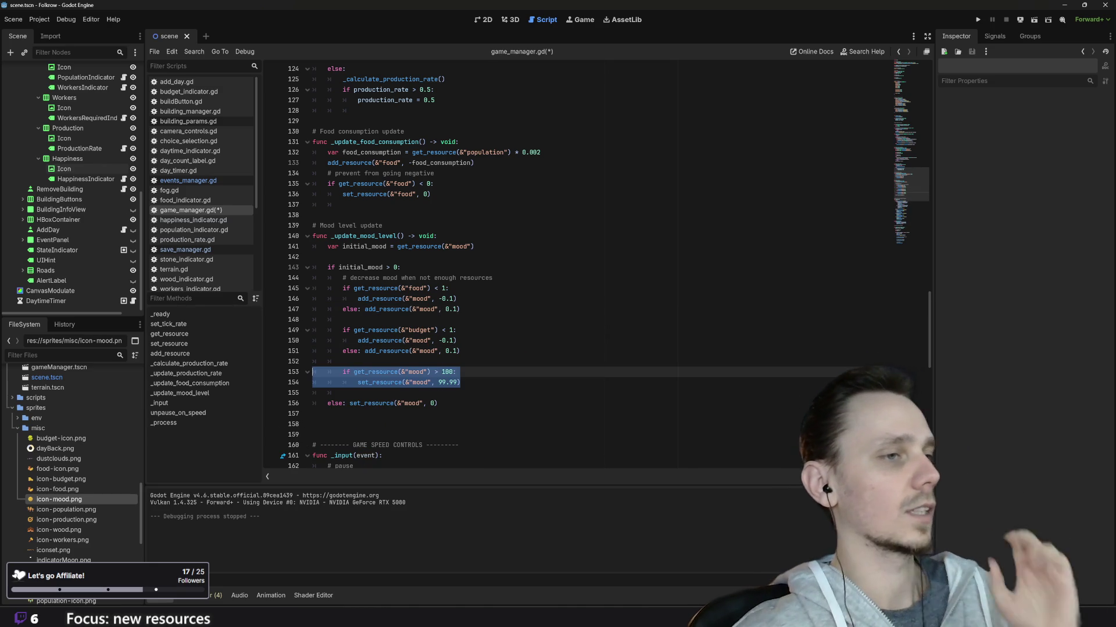
key(Right)
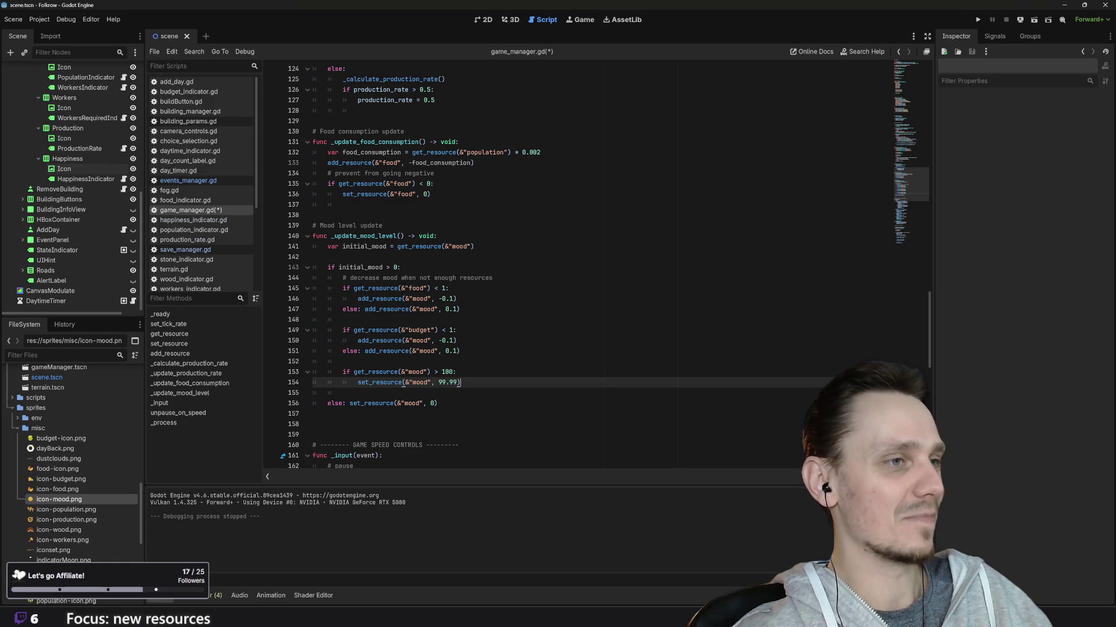
Change the budget mood penalty and bonus from -0.1/0.1 to -0.08 and 0.08
click(455, 341)
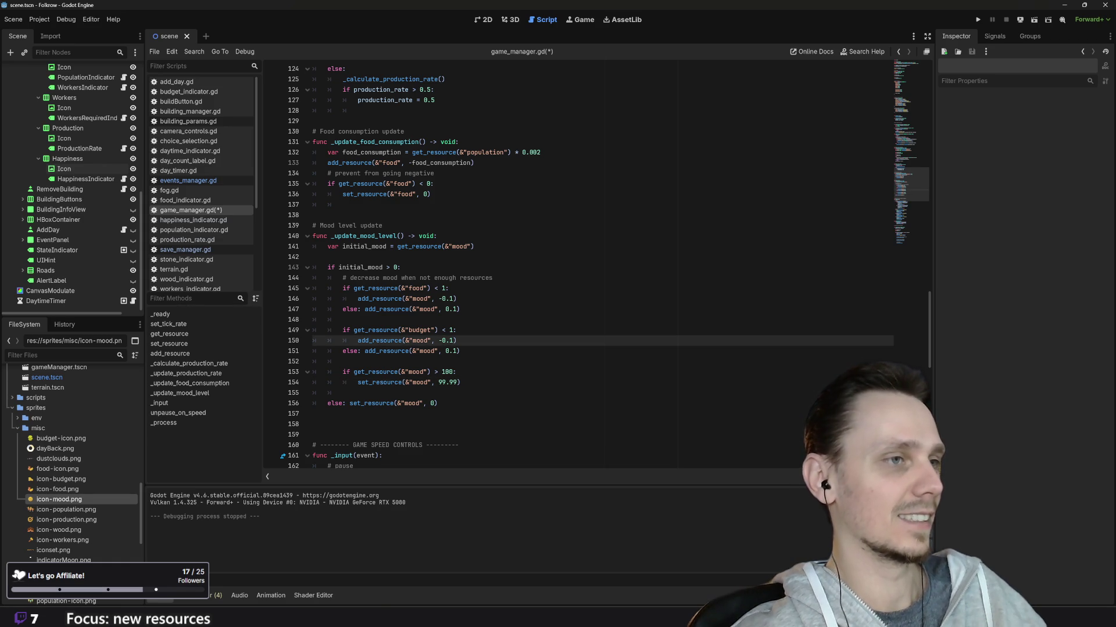
key(BackSpace)
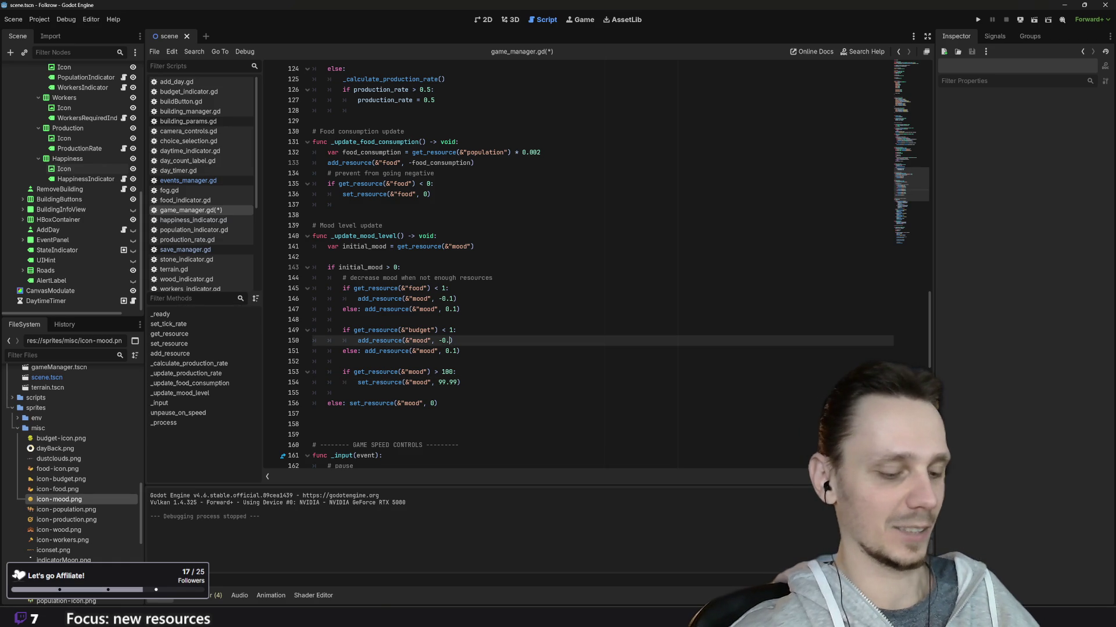
text(08)
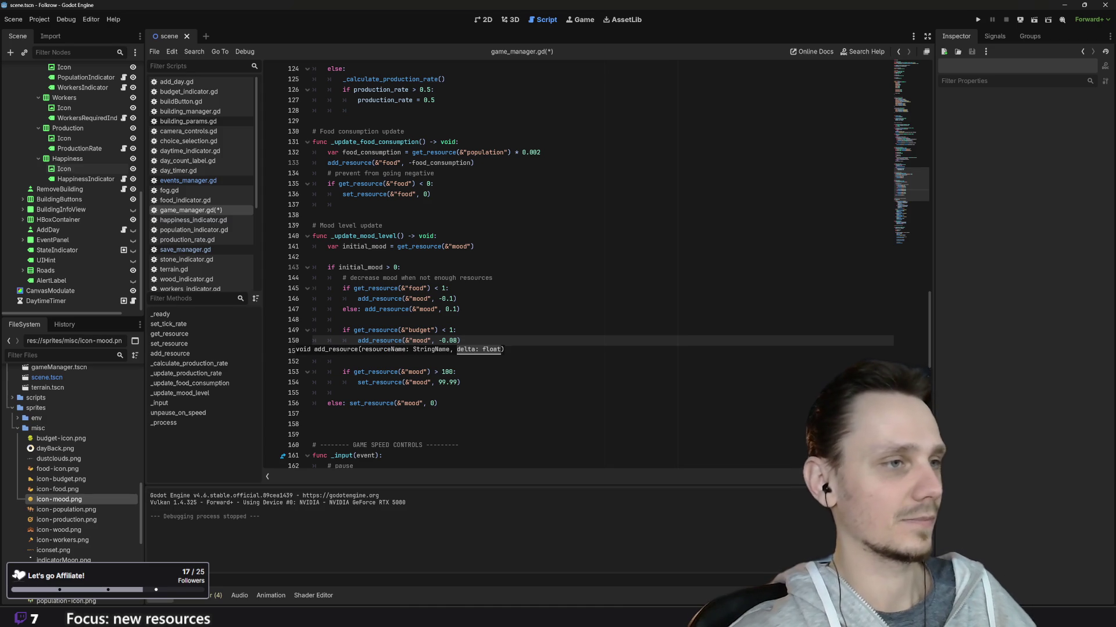
click(460, 351)
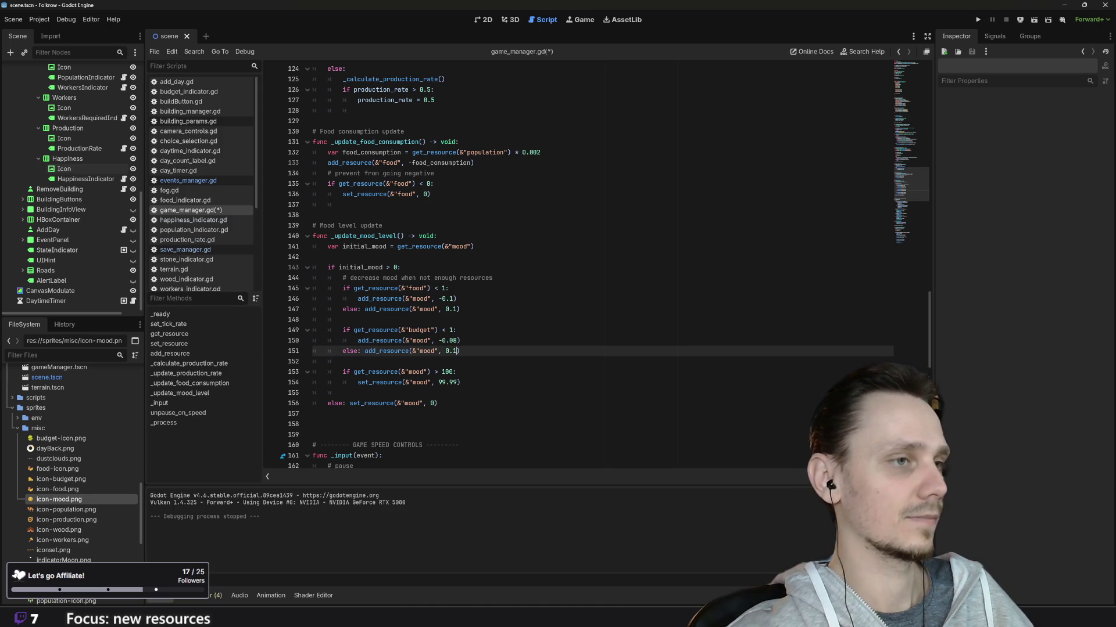
key(BackSpace)
text(08)
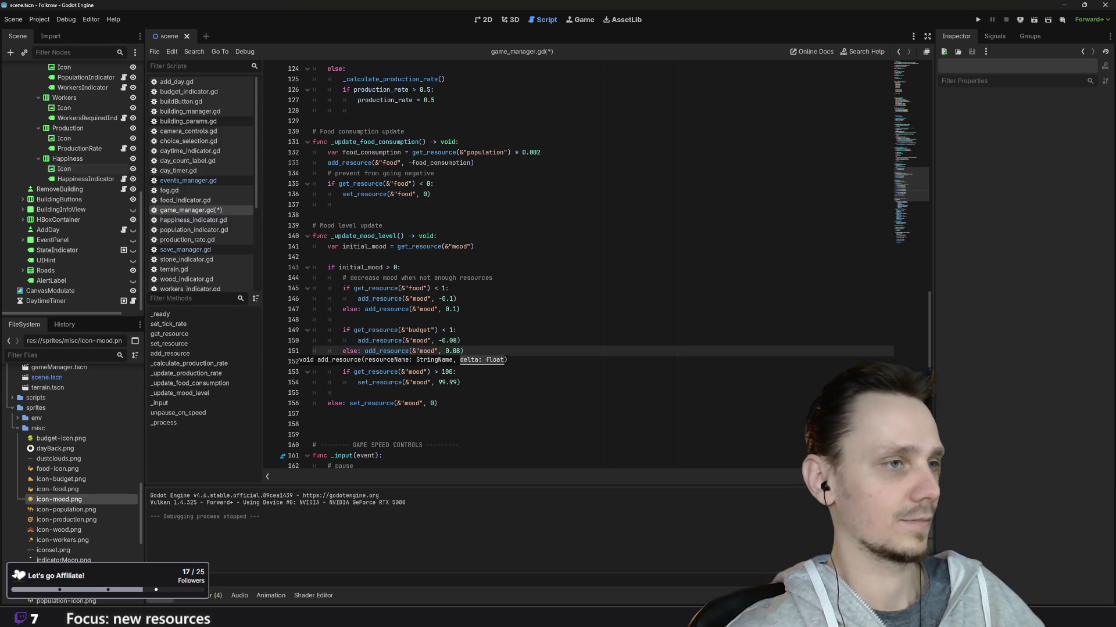
click(457, 330)
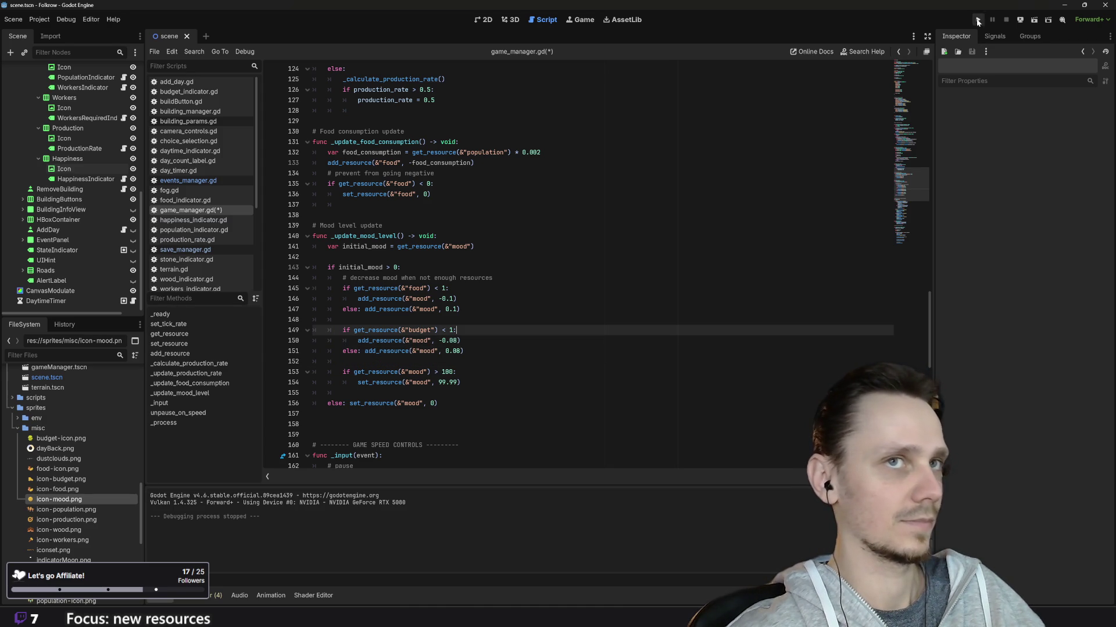
Playtest the loaded save at x3 speed after demolishing a building, then stop the game
click(977, 20)
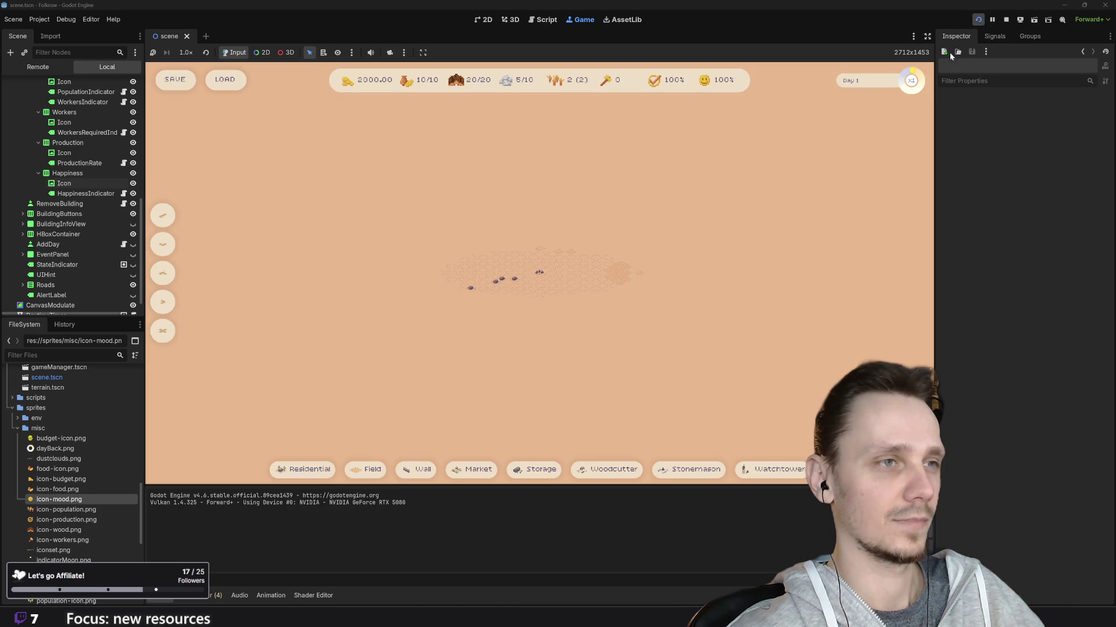
click(225, 79)
scroll(682, 301, up, 3)
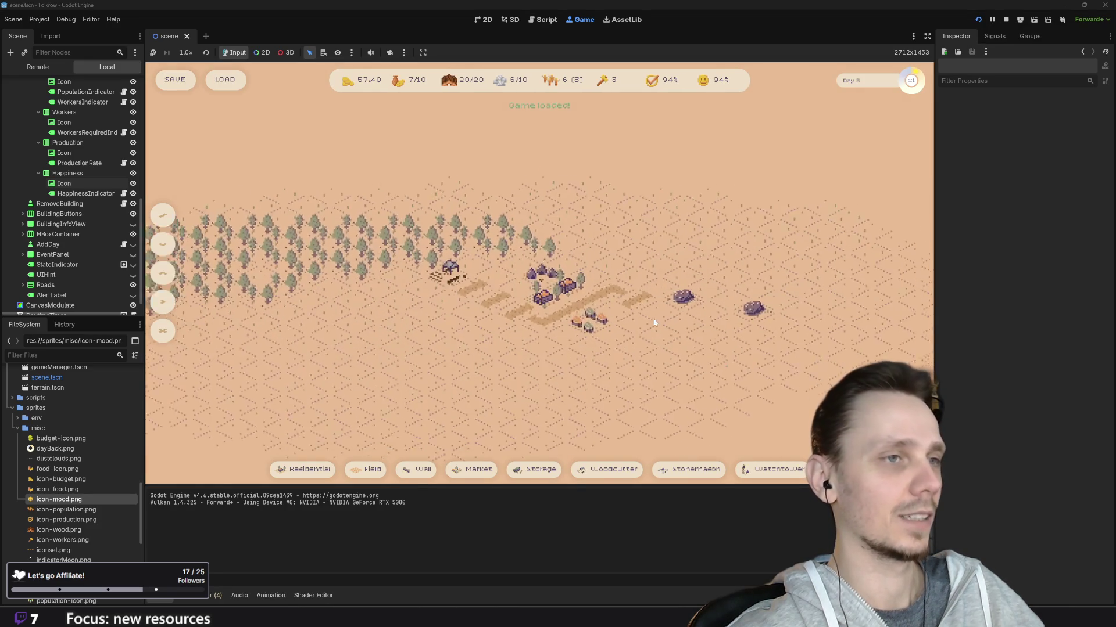
key(x)
click(594, 335)
scroll(587, 349, down, 4)
key(3)
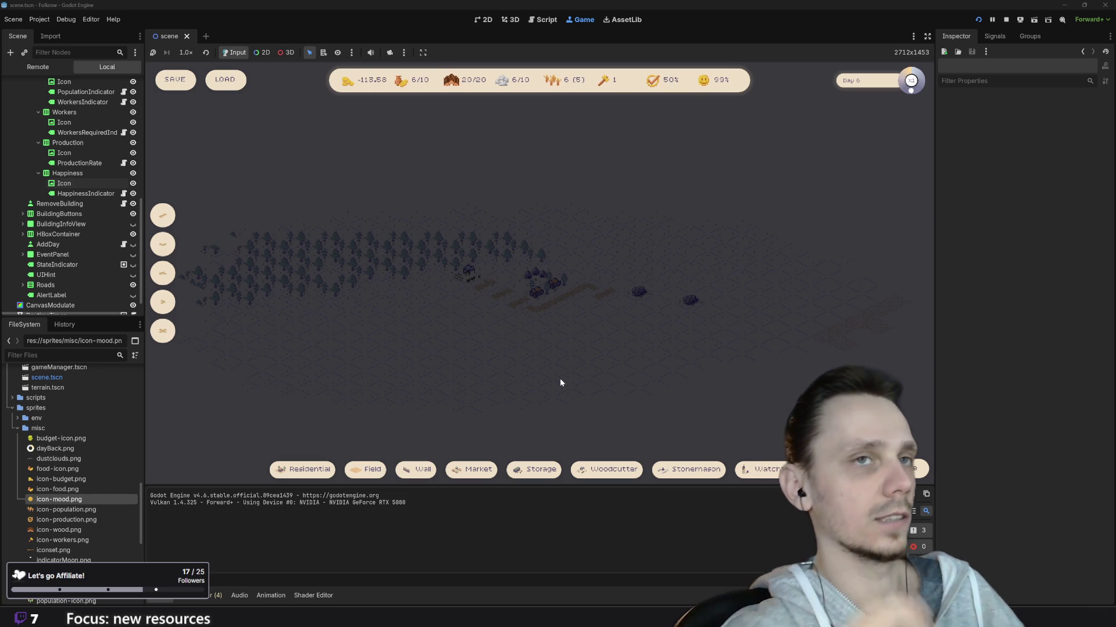
click(1004, 20)
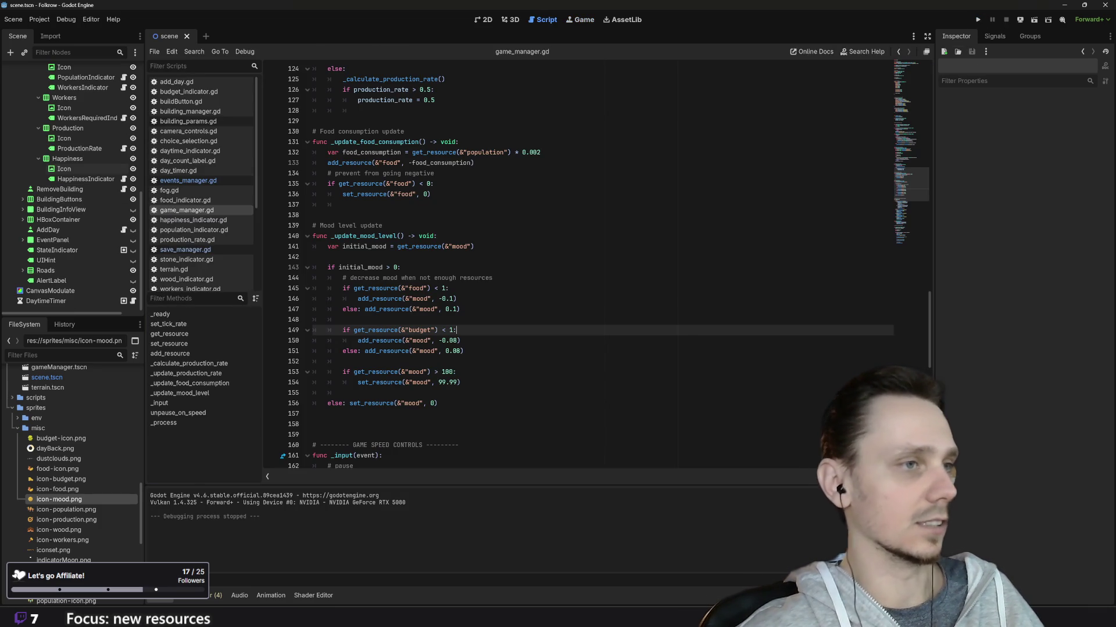
Set the budget mood changes to -0.2 and 0.2 and rerun the project
click(459, 340)
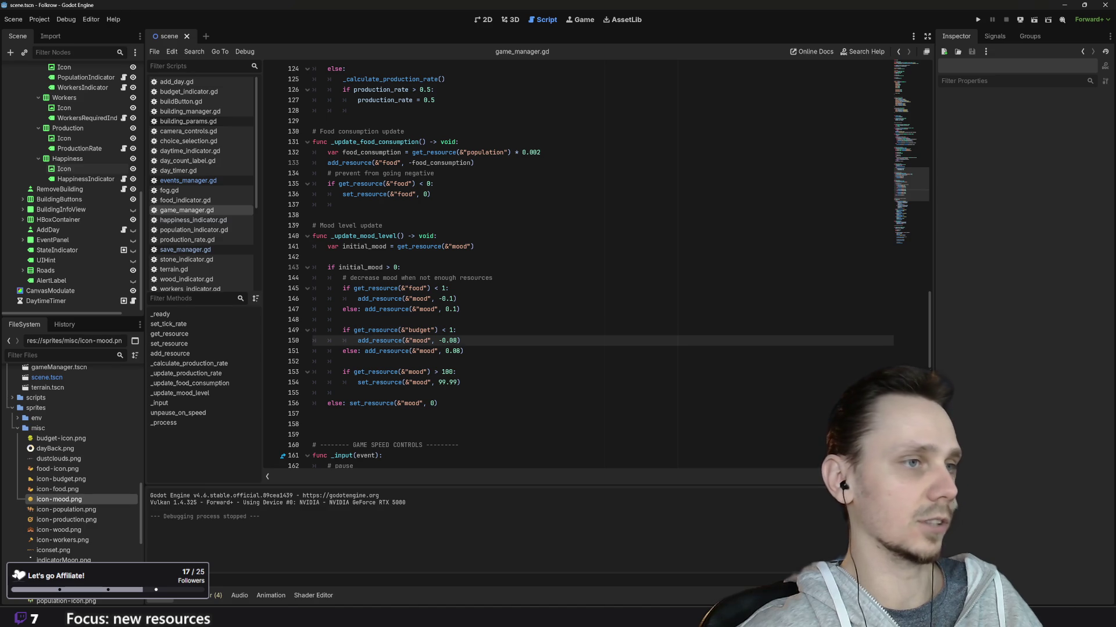
key(BackSpace)
key(BackSpace)
key(Down)
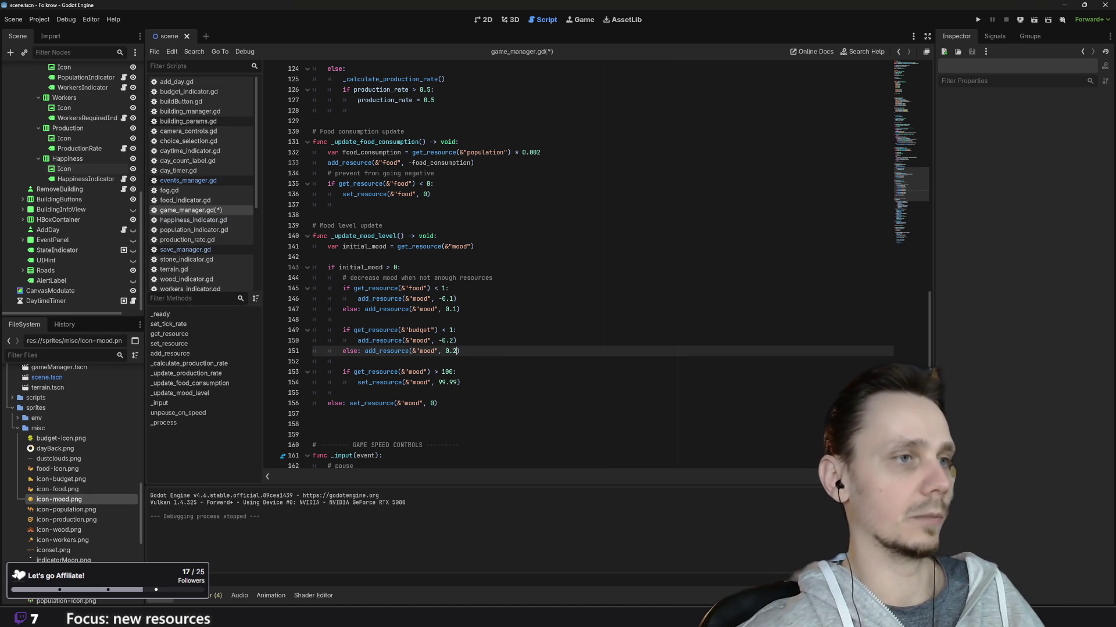
key(F5)
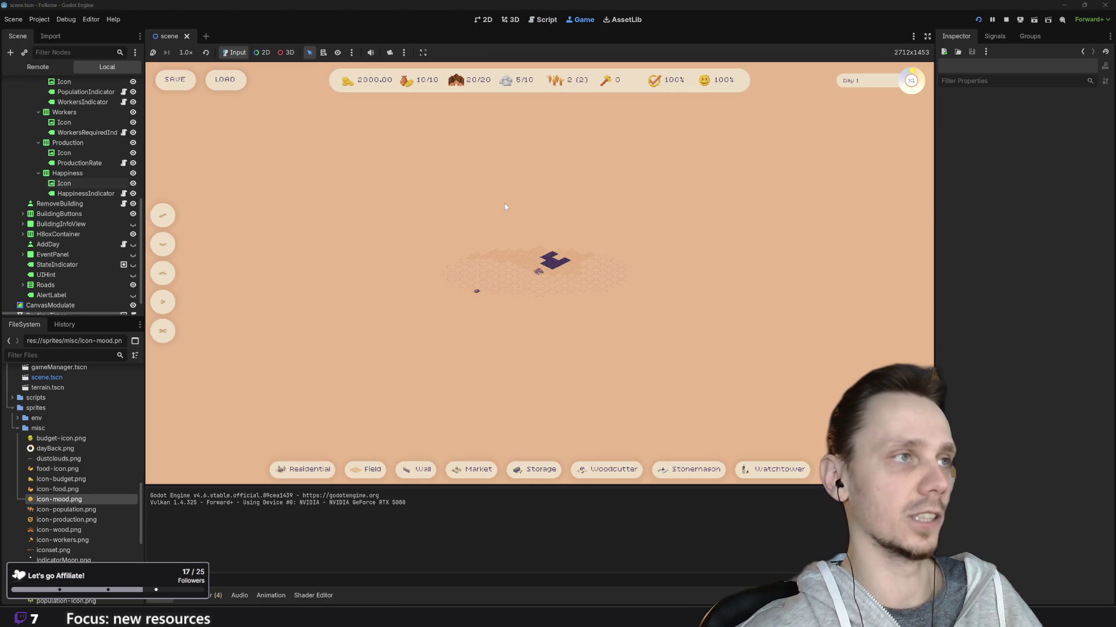
Load the save, run at x3 then x2 speed while mood drops to 66%, then stop
click(228, 80)
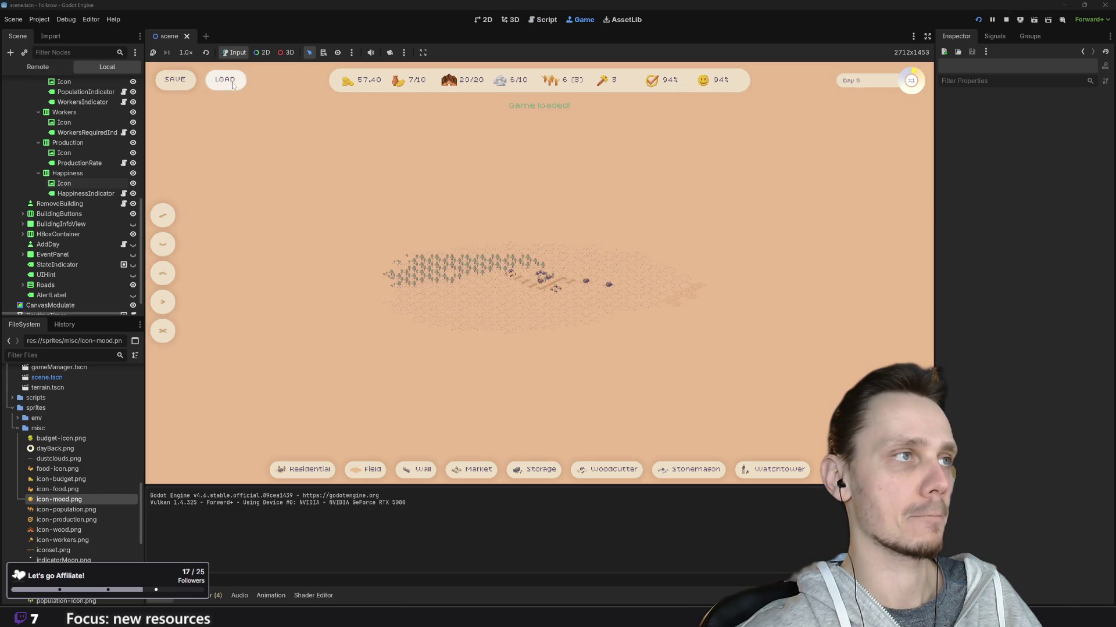
scroll(602, 305, up, 3)
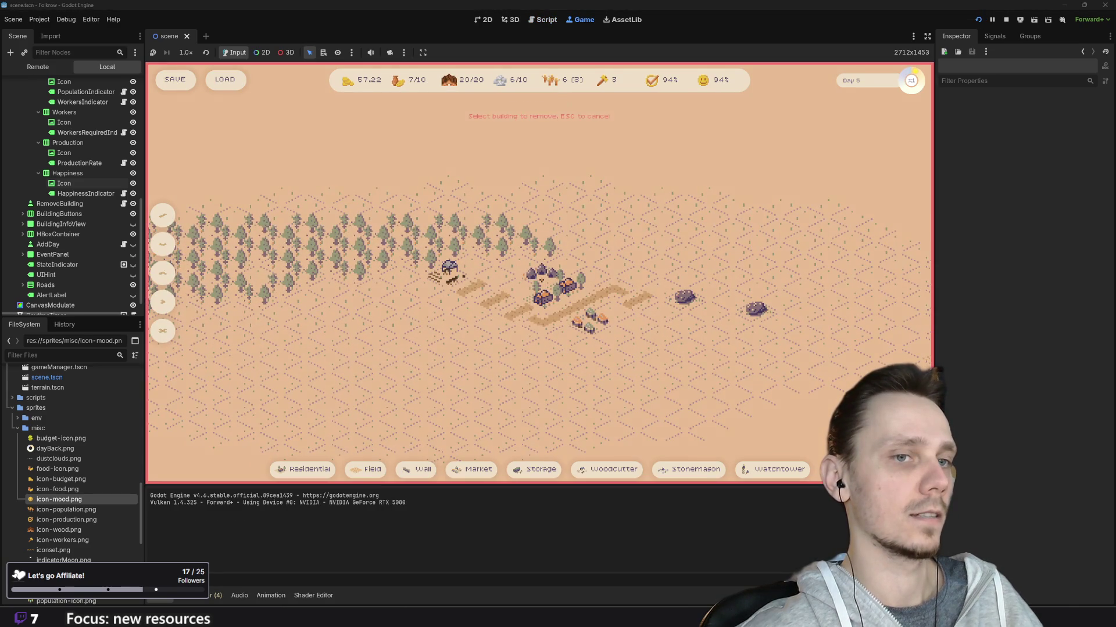
key(3)
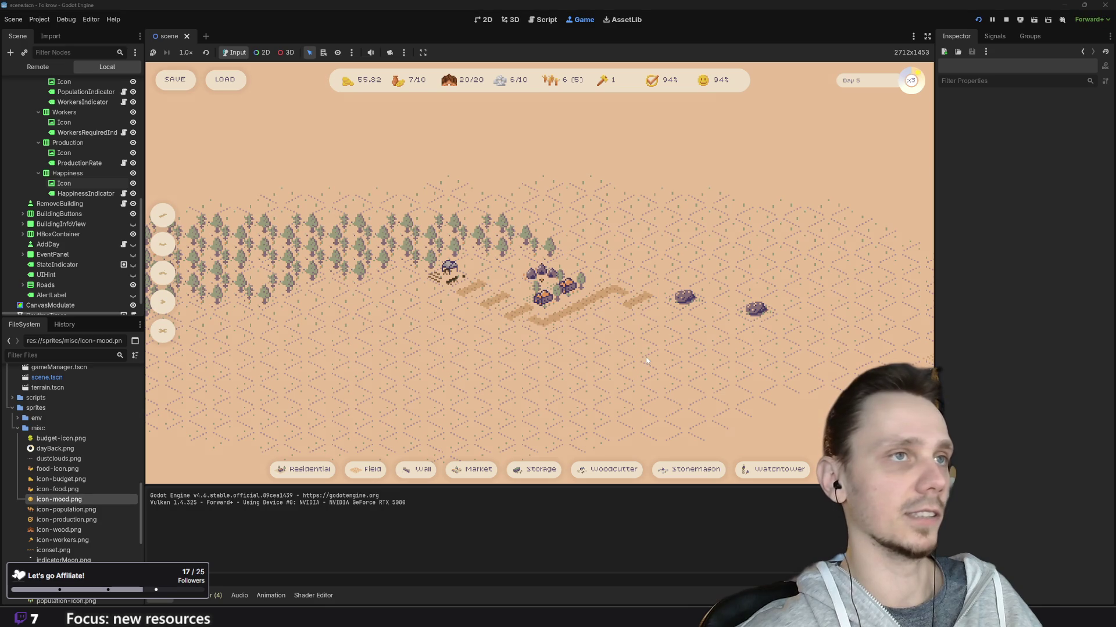
key(2)
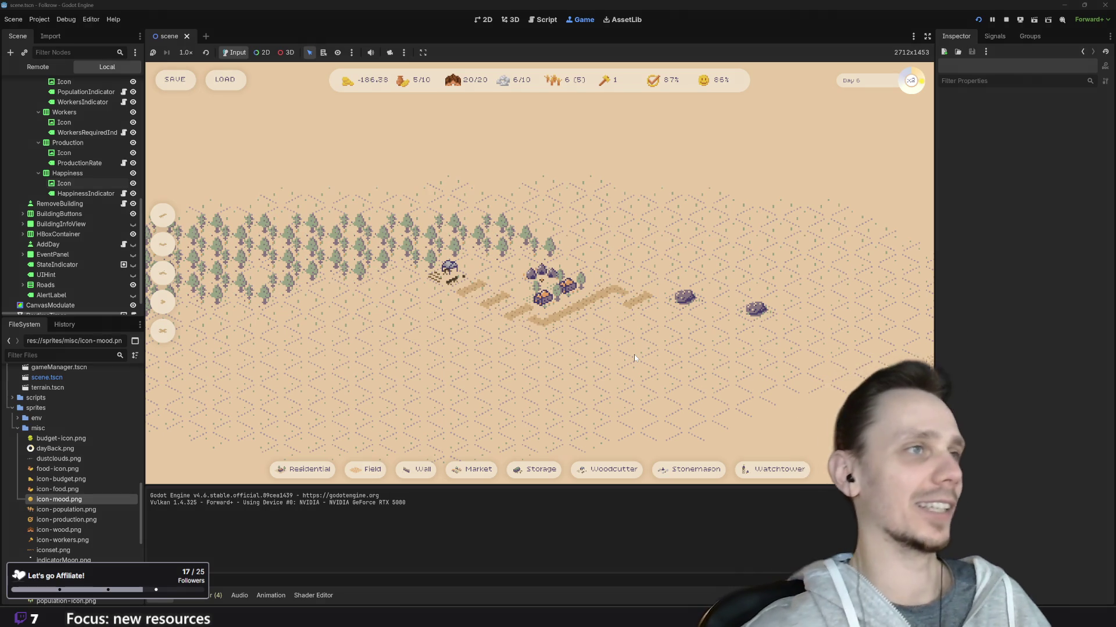
click(1005, 21)
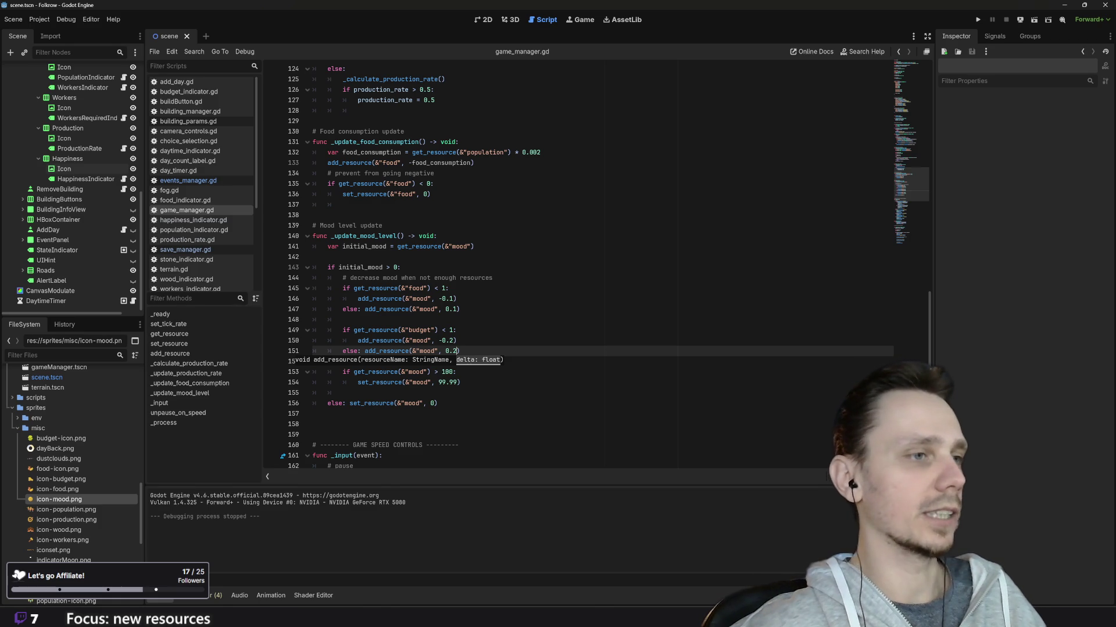
Replace the 99.99 mood cap with 100 on line 154 and run the game
click(459, 382)
key(BackSpace)
key(BackSpace)
key(BackSpace)
text(100)
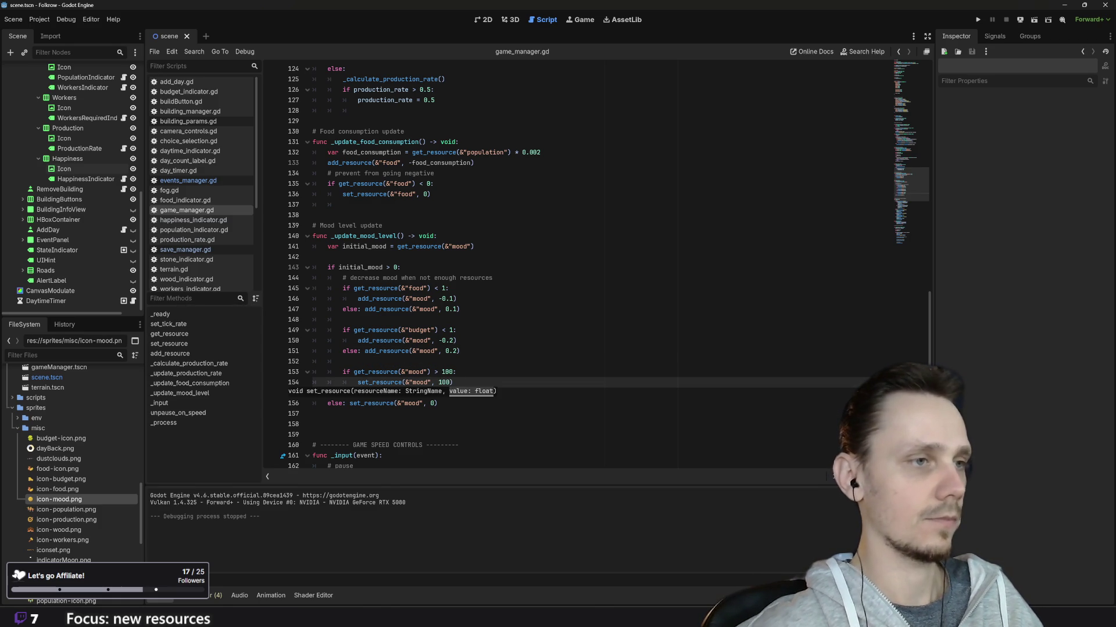
click(974, 19)
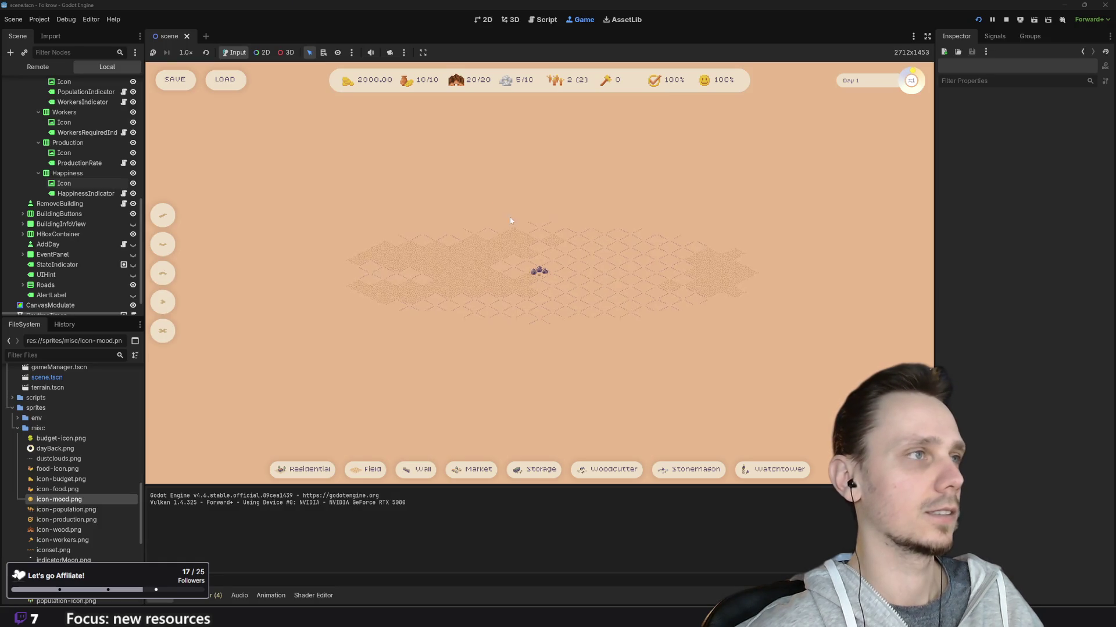
Load the save, demolish the house cluster, watch mood slip to 94% by Day 6, then stop
click(224, 79)
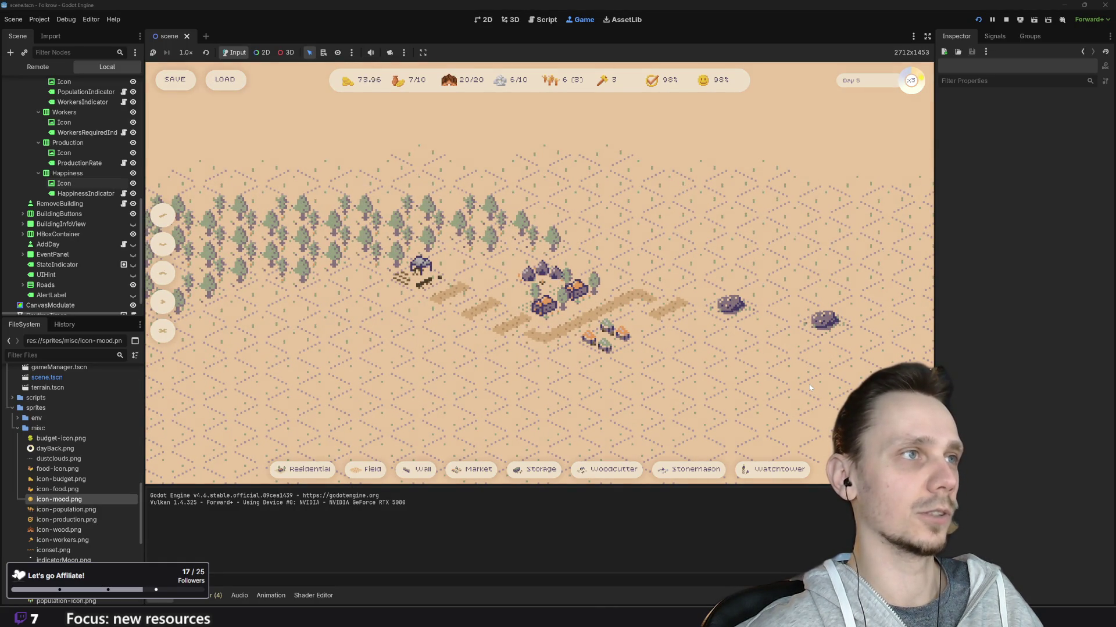
scroll(810, 388, down, 2)
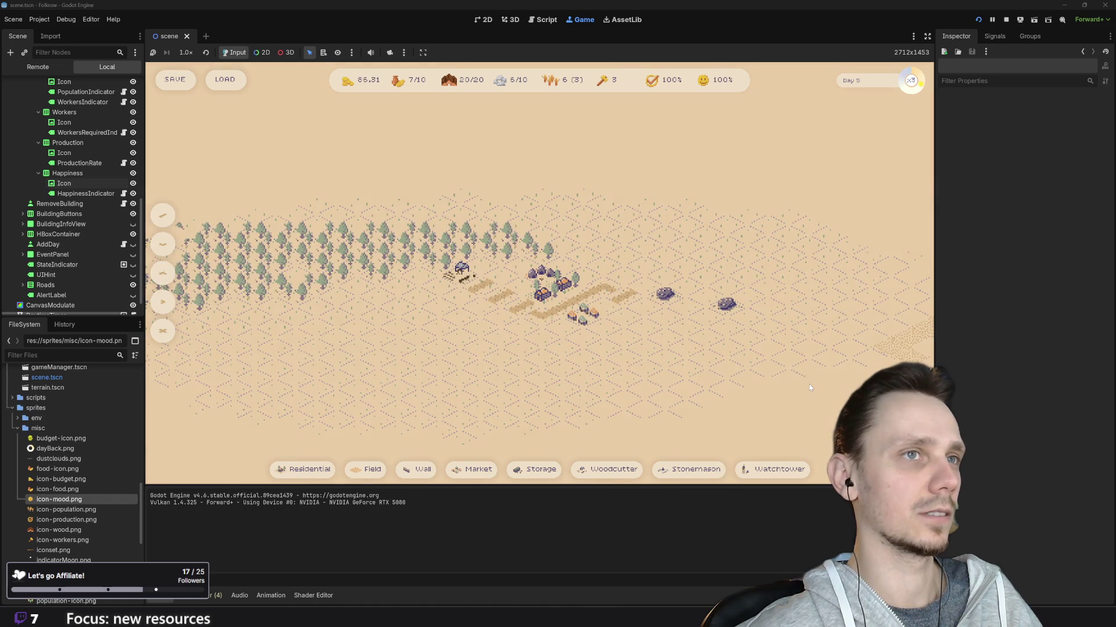
scroll(687, 406, up, 2)
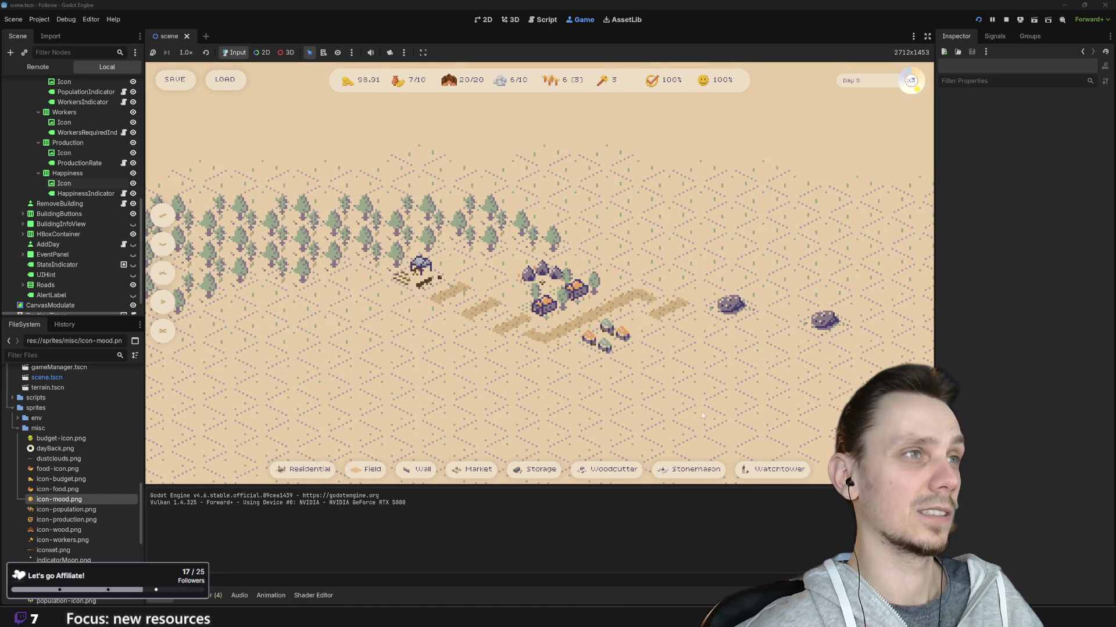
key(x)
click(609, 337)
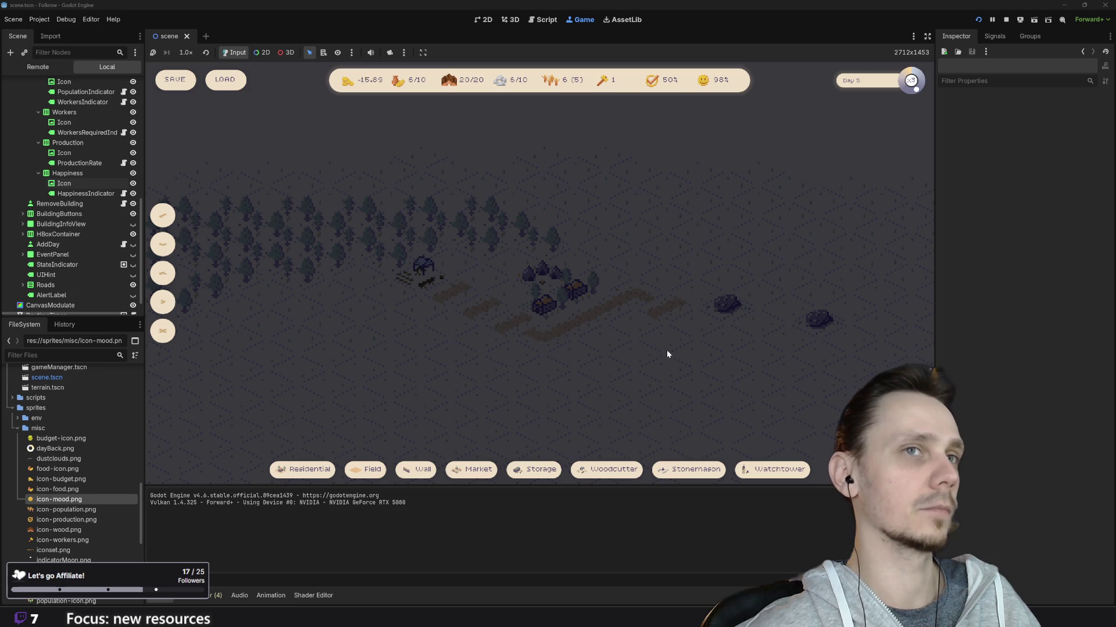
scroll(663, 354, down, 1)
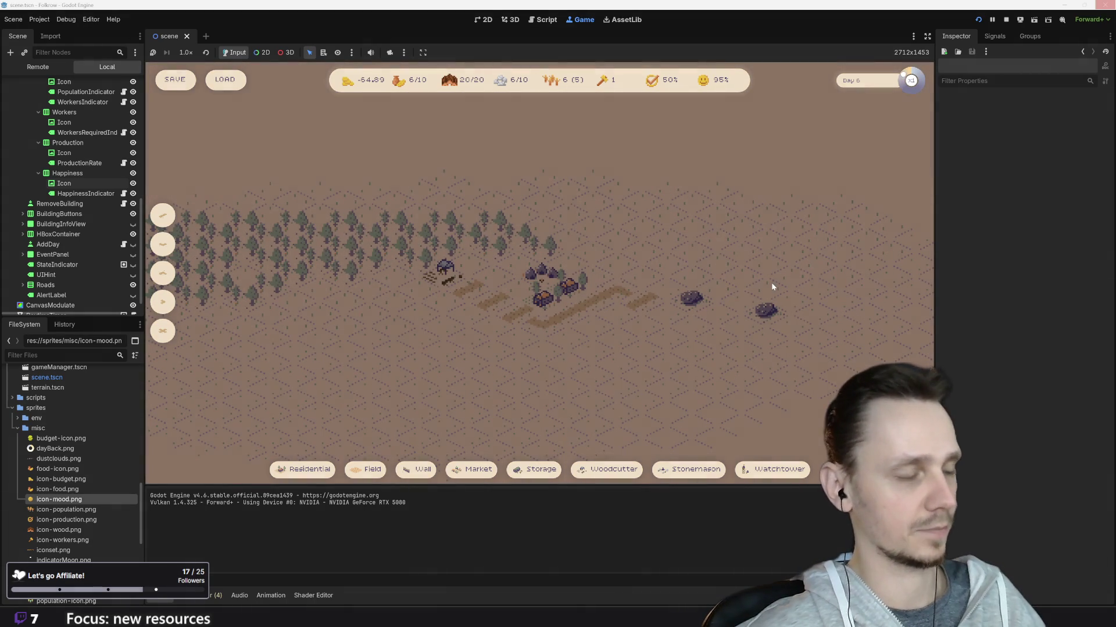
click(910, 80)
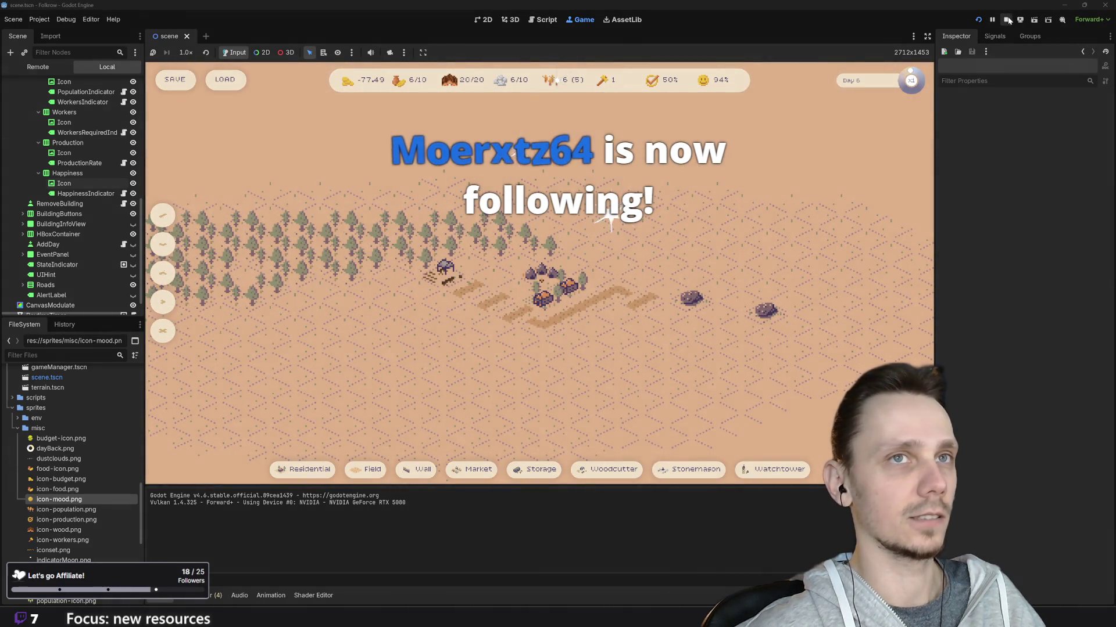
key(F8)
Check lines 148–155 of _update_mood_level with the 100 cap, then start a fresh playtest
click(343, 319)
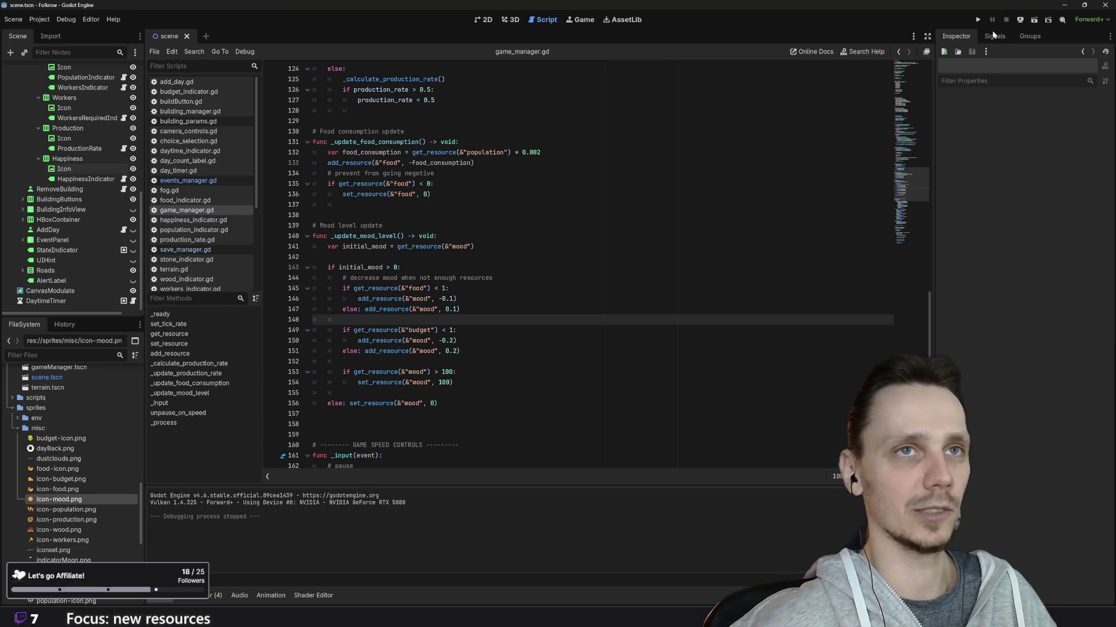
click(343, 393)
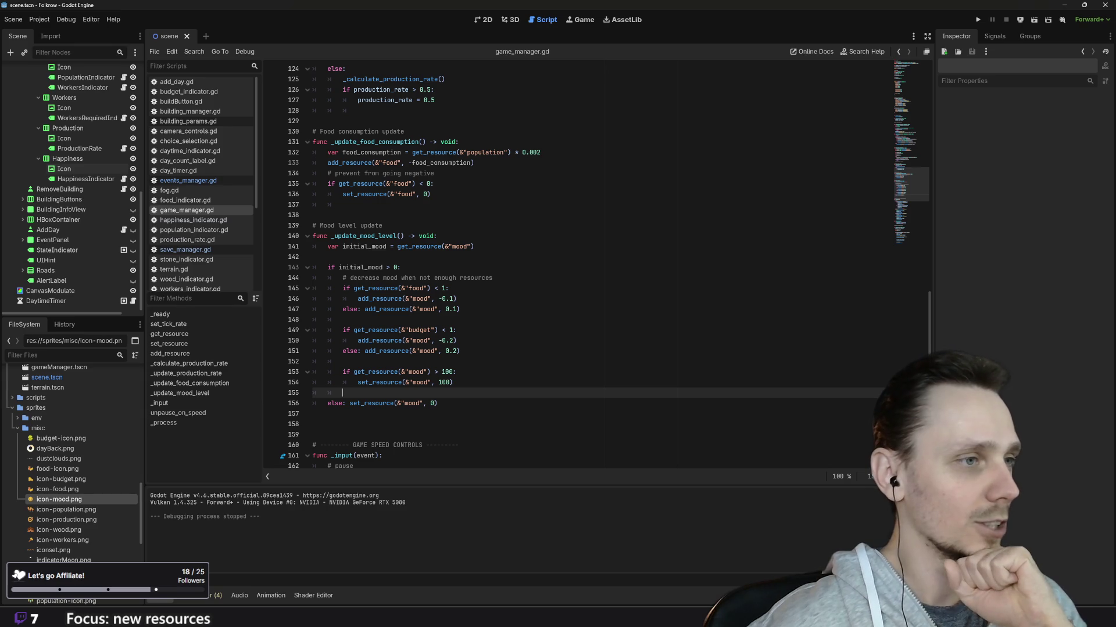
click(978, 20)
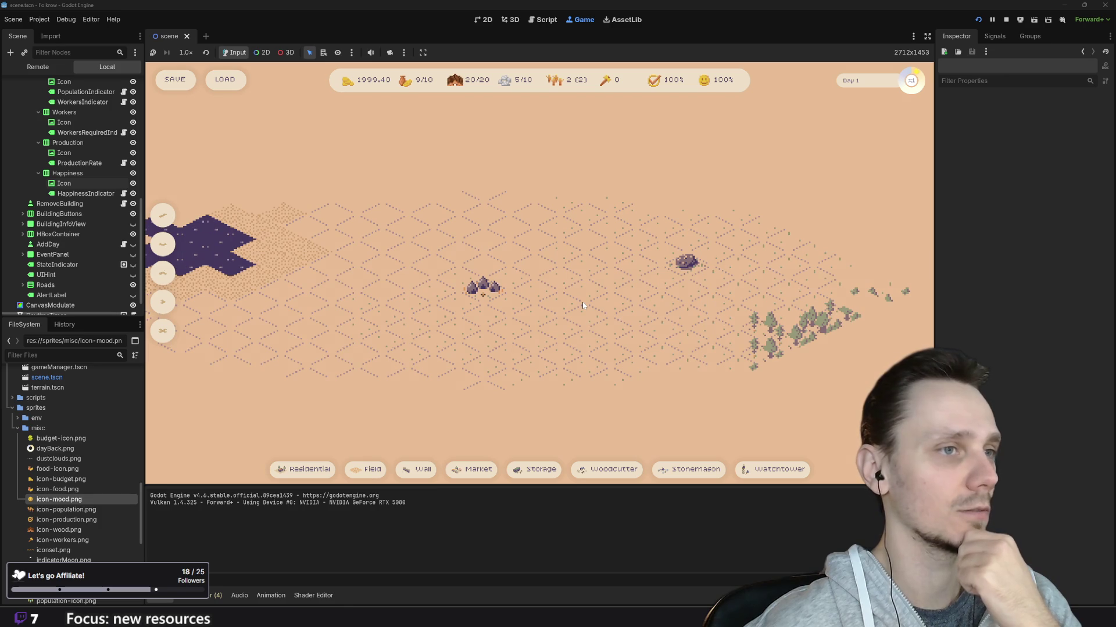
Lay a diagonal dirt road and place two buildings beside it
key(1)
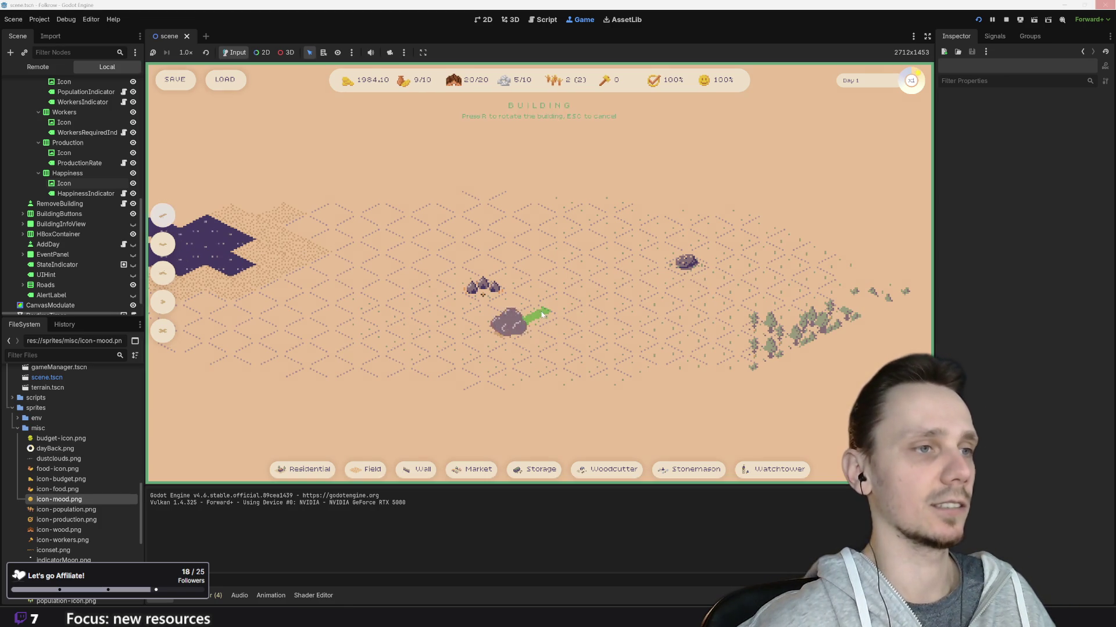
mouse_move(555, 310)
mouse_down()
mouse_move(609, 276)
mouse_move(593, 288)
mouse_up()
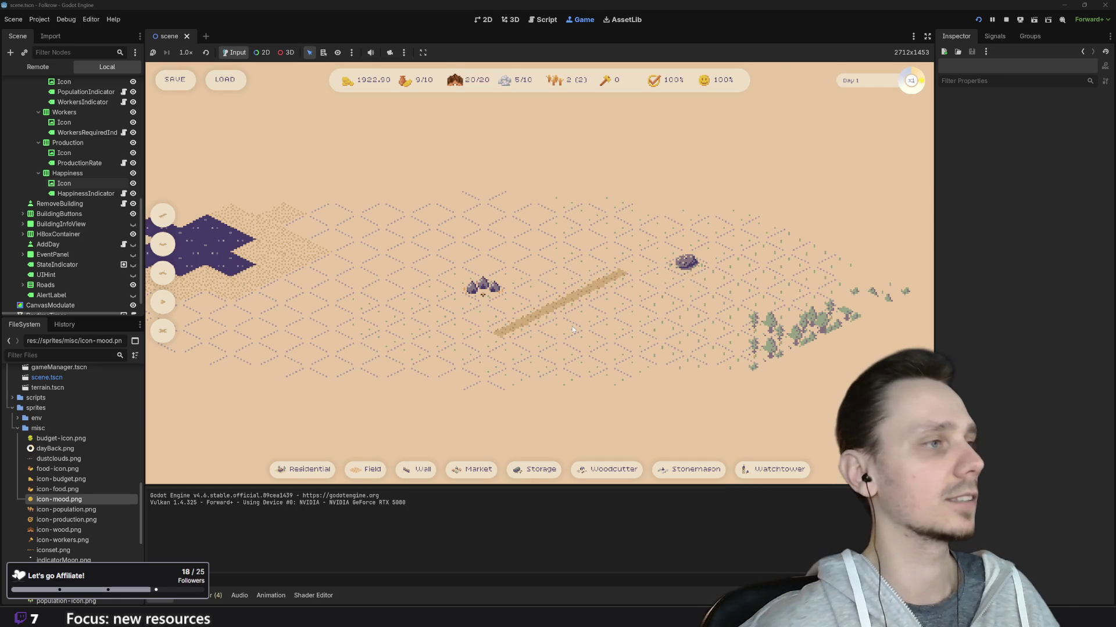
click(305, 472)
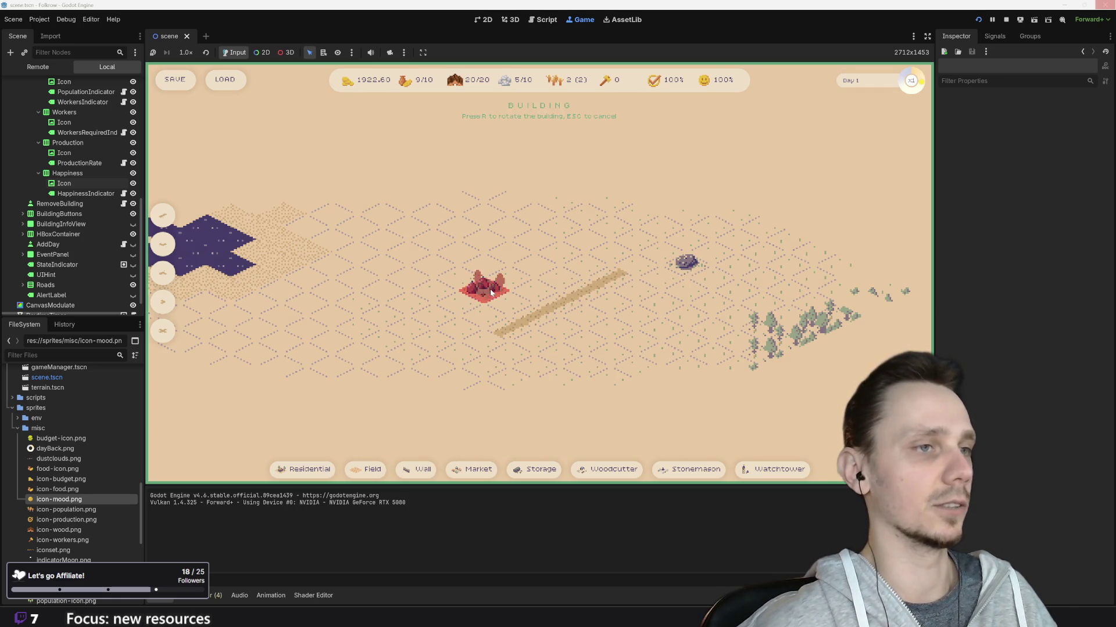
click(598, 271)
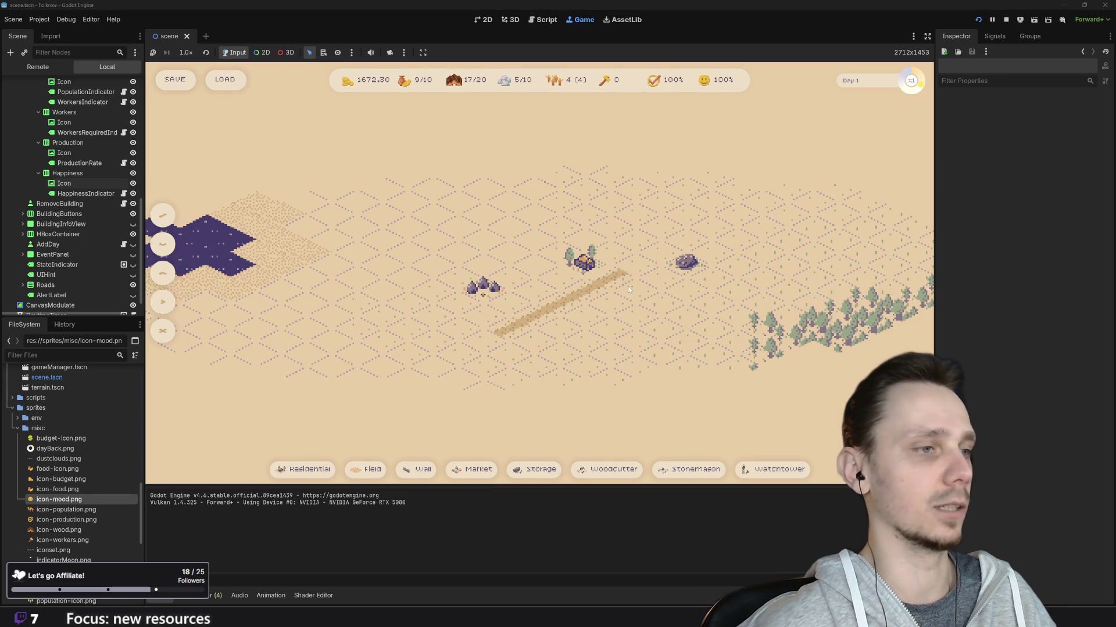
click(378, 473)
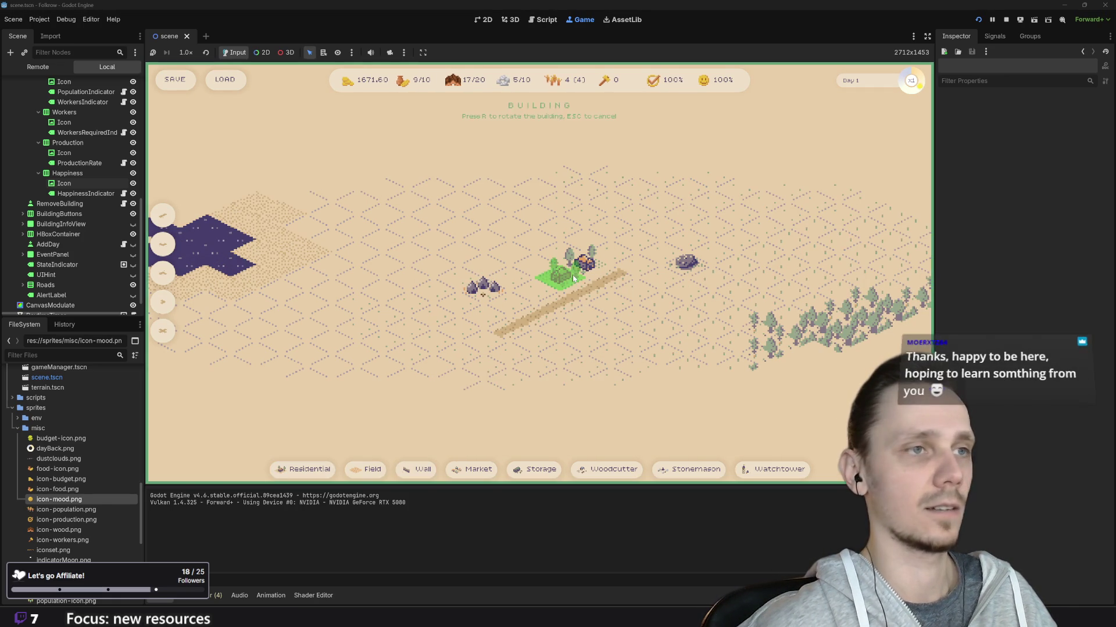
click(573, 275)
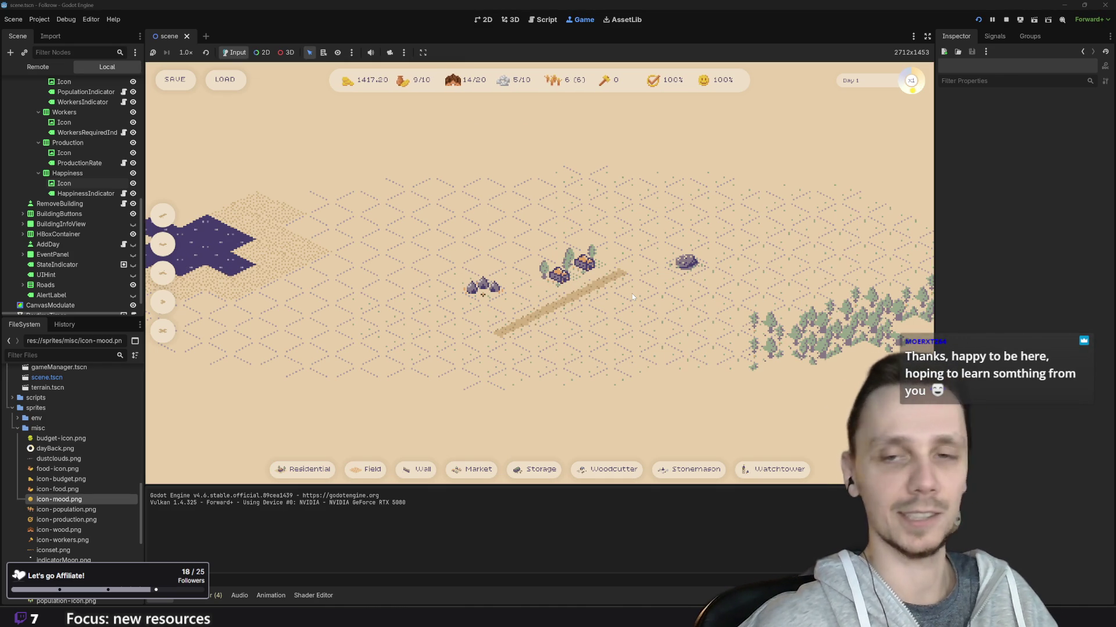
Close the music player covering the game and recentre the map on the village
click(653, 256)
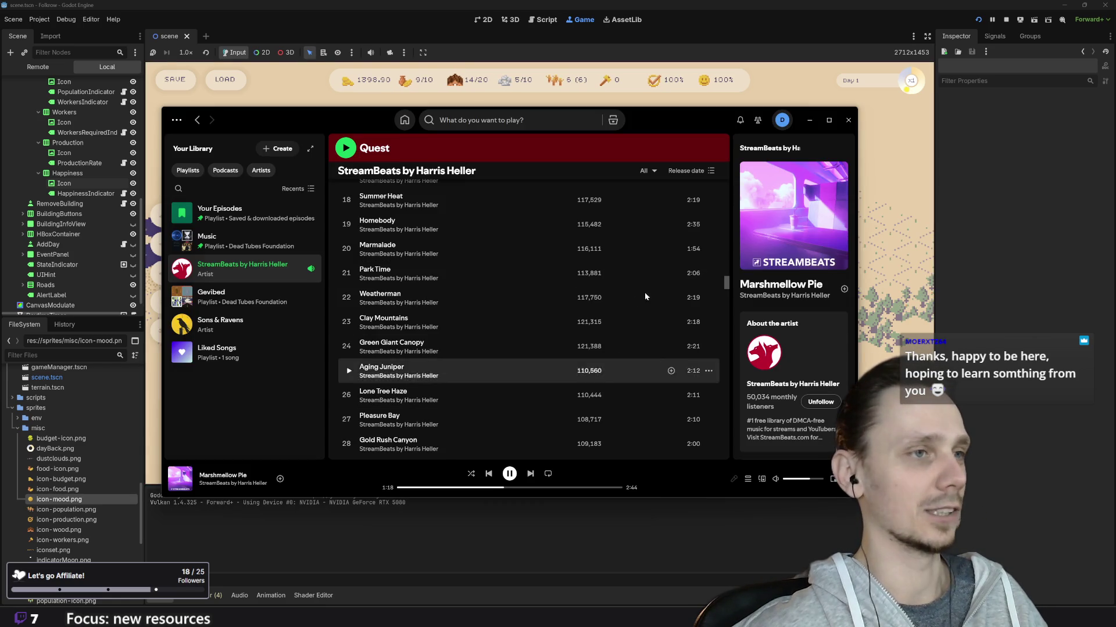
click(888, 248)
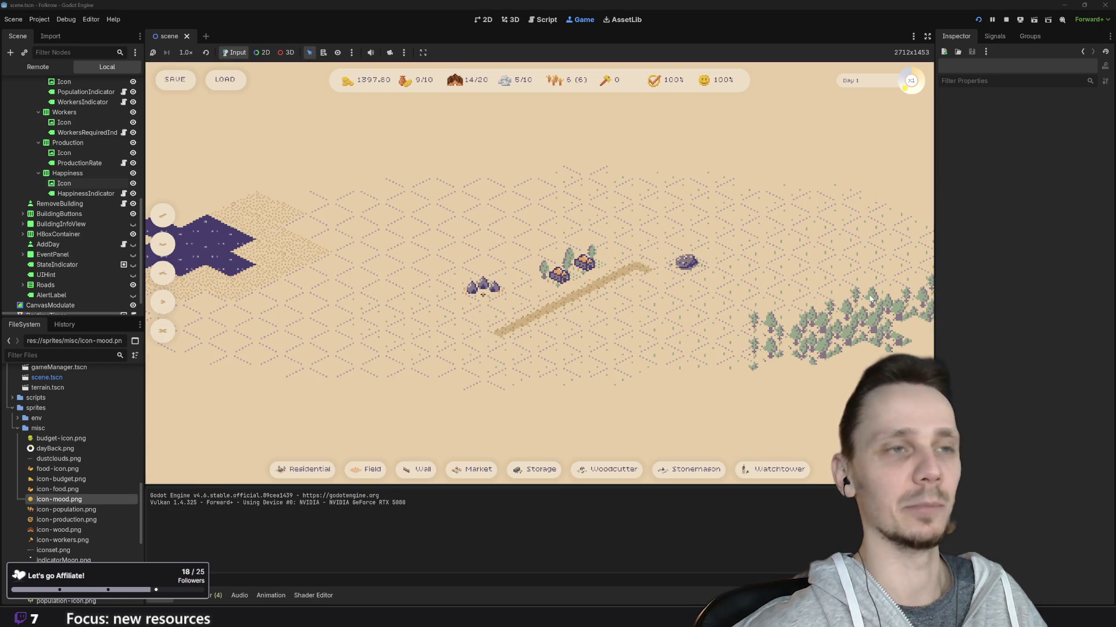
scroll(870, 292, up, 2)
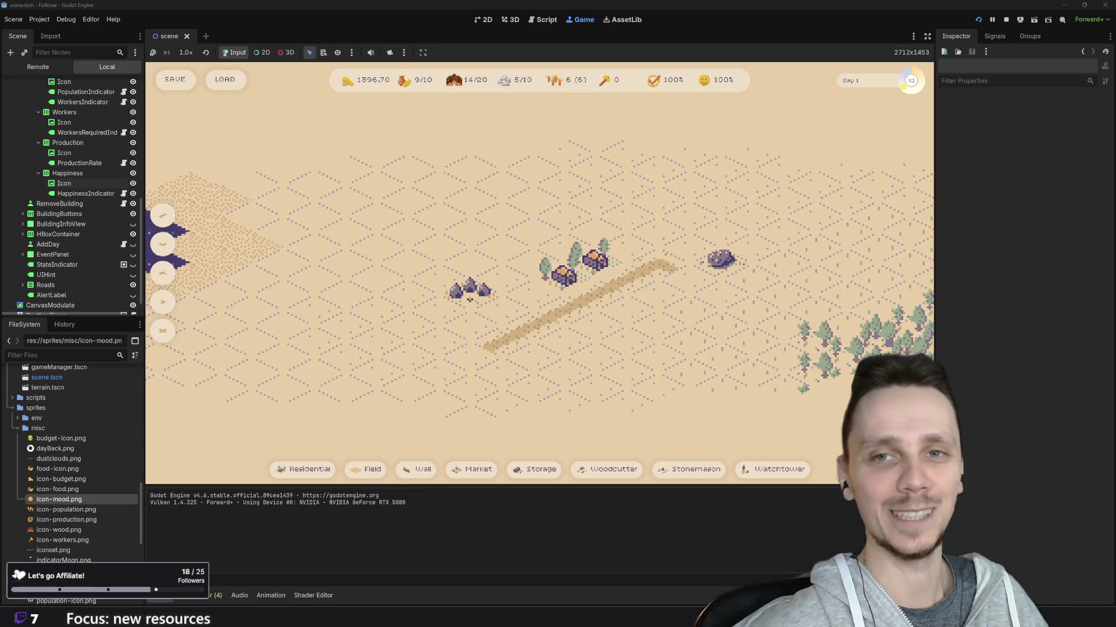
key(d)
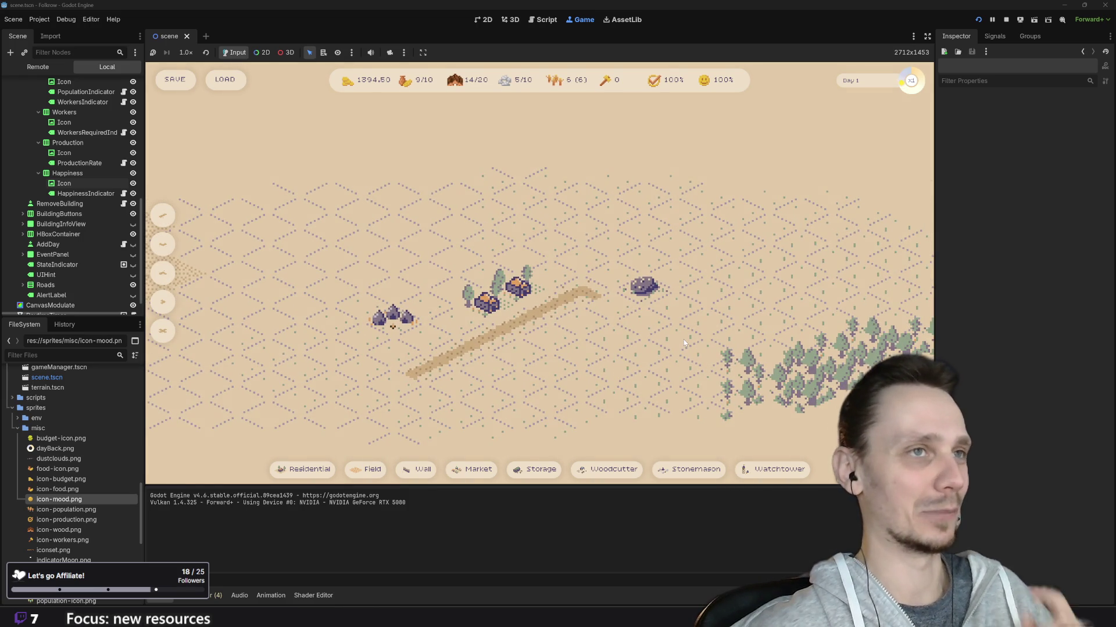
drag(683, 341, 663, 346)
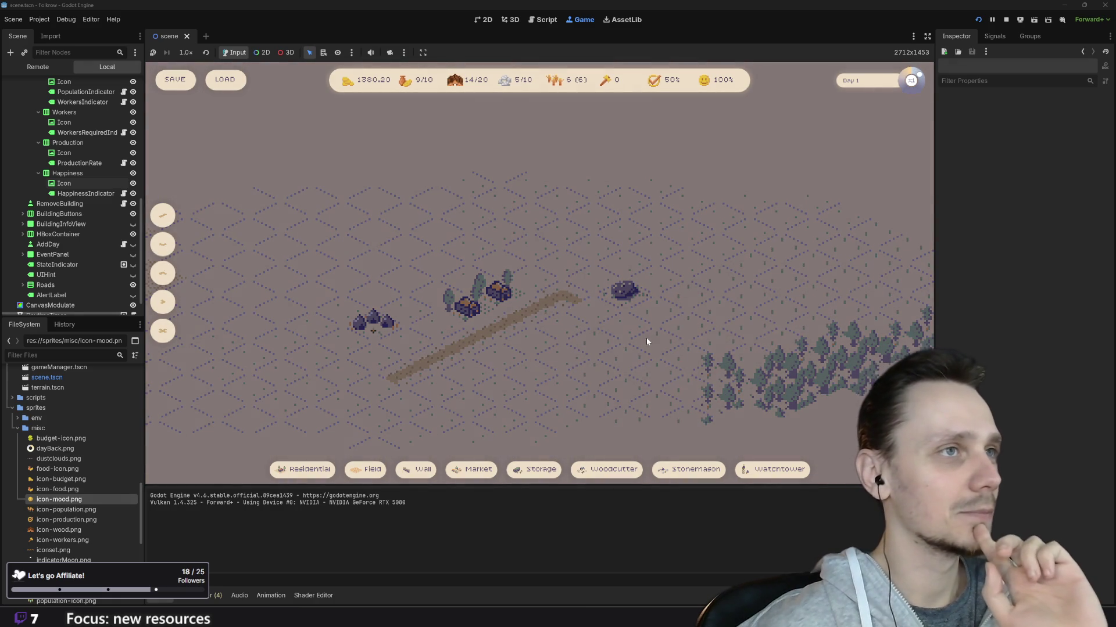
Extend the road through the rocks to the forest and build a woodcutter hut at its end
scroll(582, 346, down, 5)
scroll(570, 325, up, 5)
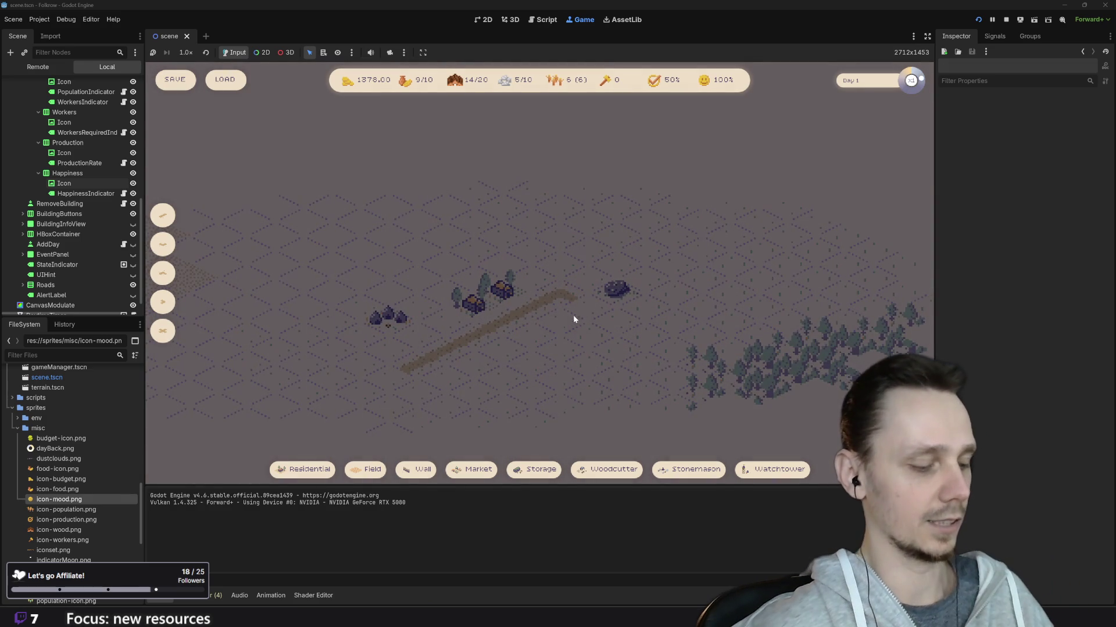
click(581, 311)
drag(612, 319, 664, 341)
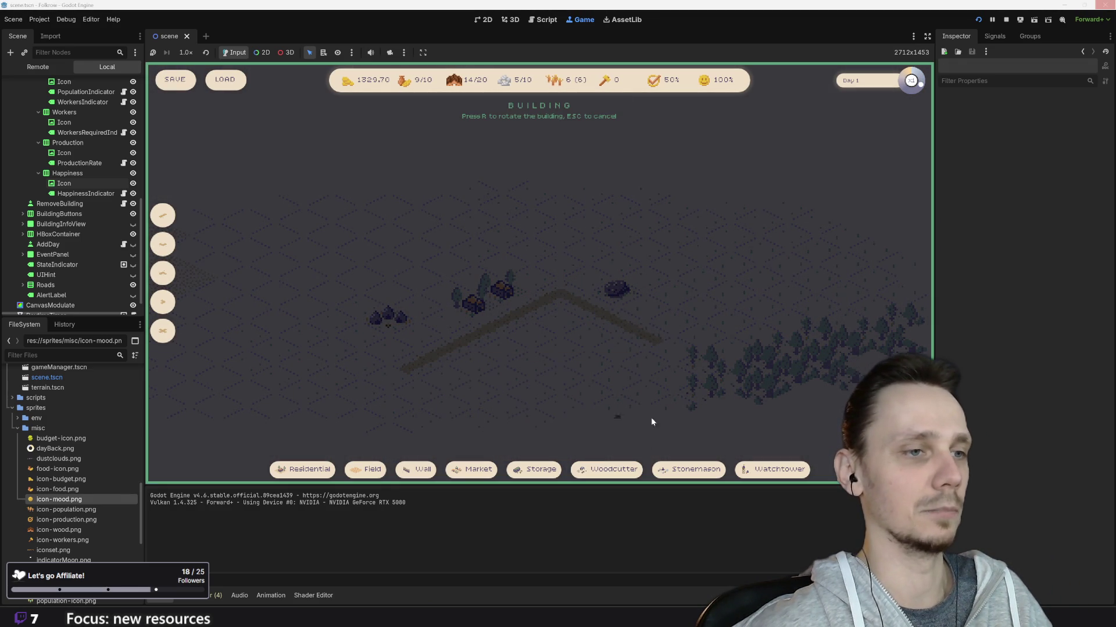
click(664, 352)
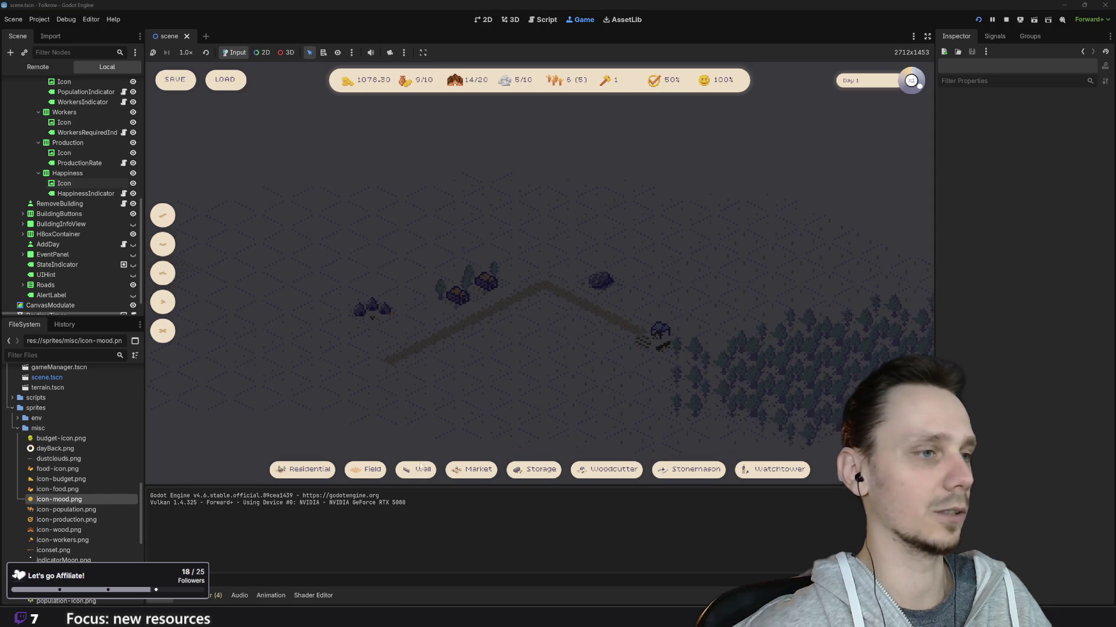
Place two wheat fields on the map
click(373, 472)
click(305, 342)
click(372, 472)
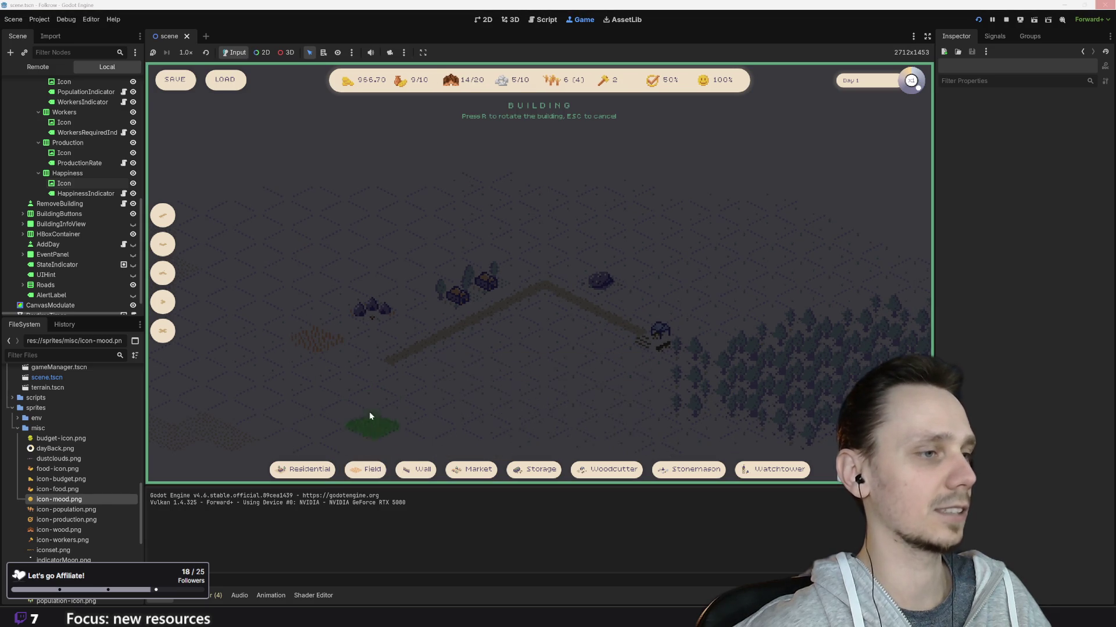
click(410, 385)
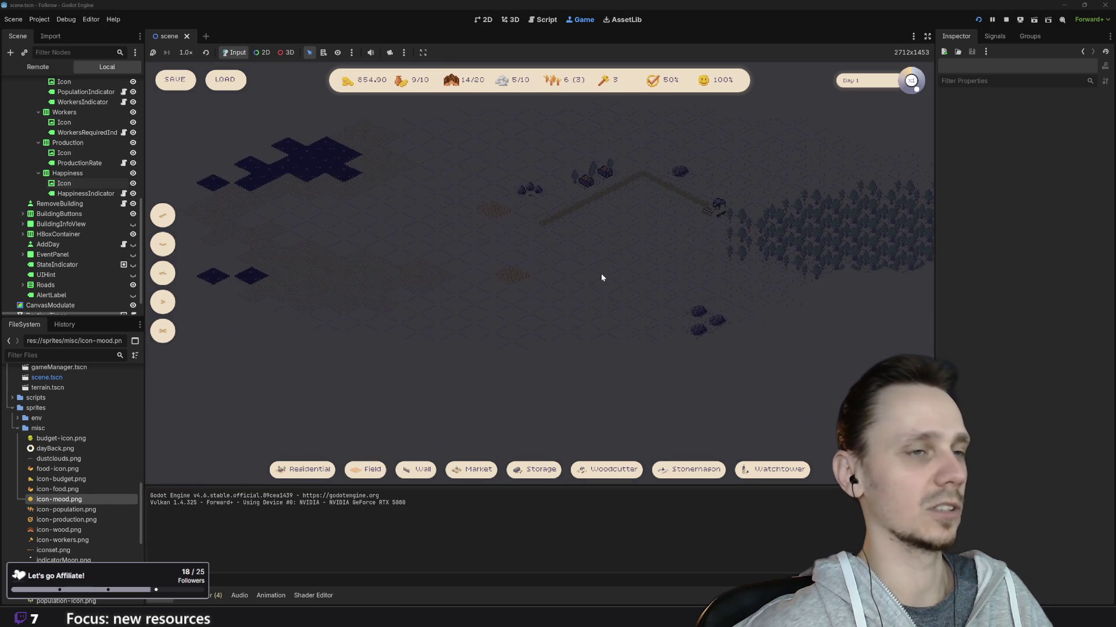
scroll(526, 313, up, 2)
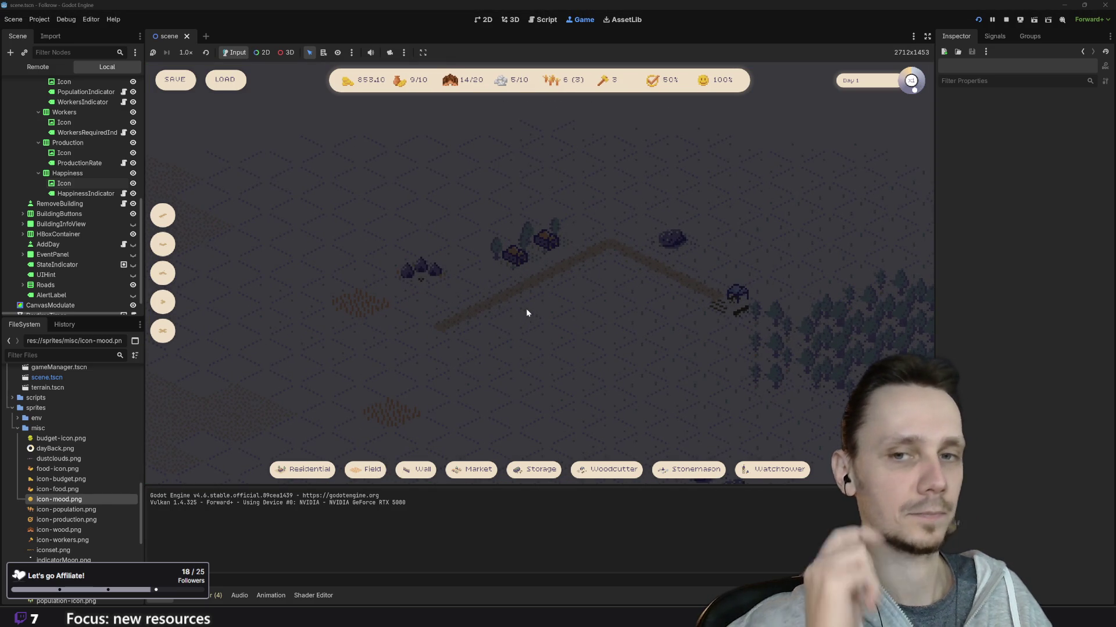